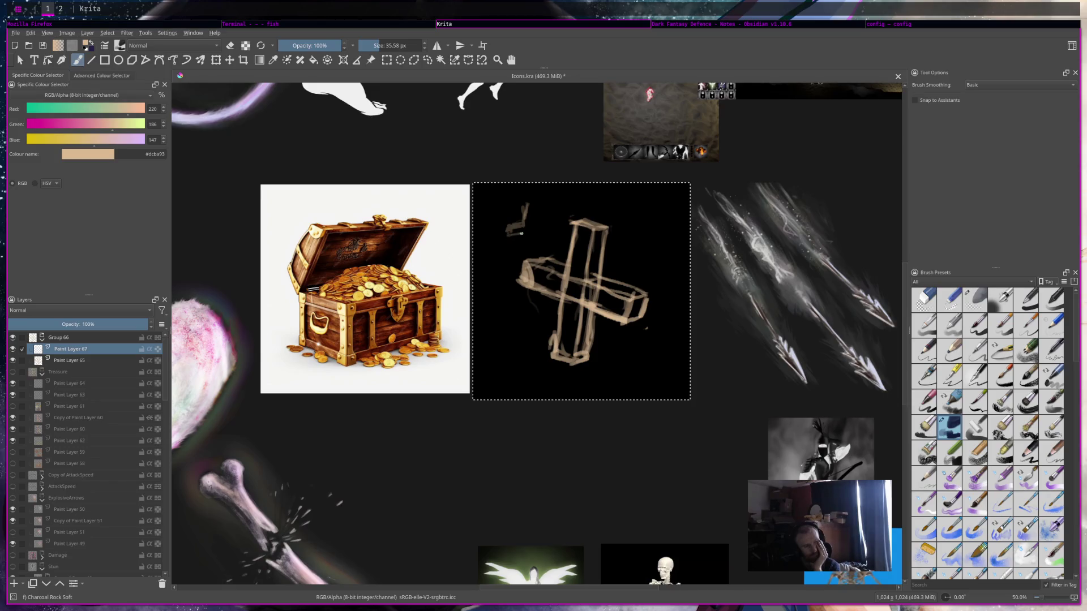
Paint a small beige cross above the big cross's left arm and begin a hook-shaped mark at its lower left.
drag(527, 240, 526, 248)
mouse_move(524, 207)
mouse_down()
mouse_move(526, 242)
mouse_move(537, 227)
mouse_move(534, 249)
mouse_move(548, 225)
mouse_move(546, 245)
mouse_up()
drag(634, 348, 619, 351)
mouse_move(620, 262)
mouse_down()
mouse_move(633, 262)
mouse_move(624, 277)
mouse_move(647, 278)
mouse_move(625, 276)
mouse_up()
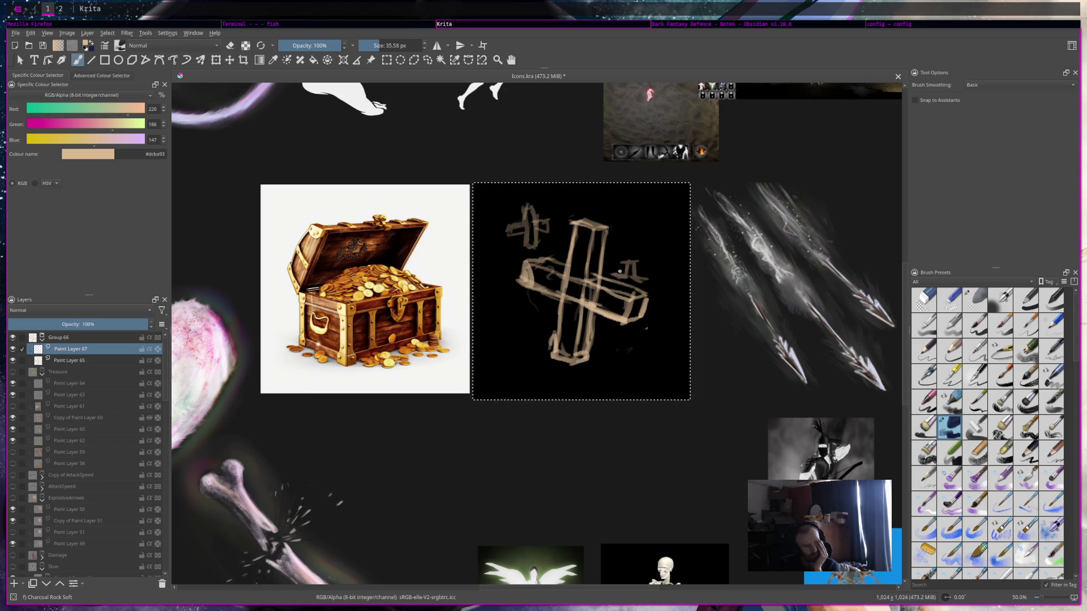
click(617, 273)
drag(651, 280, 633, 287)
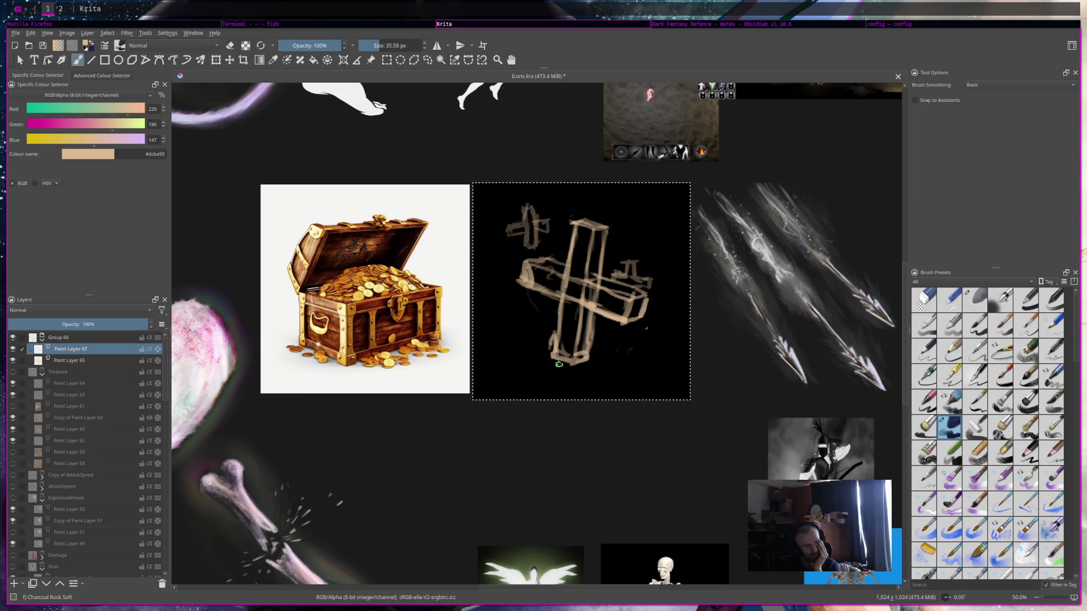
mouse_move(500, 357)
mouse_down()
mouse_move(511, 335)
mouse_move(505, 365)
mouse_move(482, 377)
mouse_move(534, 350)
mouse_move(494, 339)
mouse_move(516, 355)
mouse_move(537, 348)
mouse_up()
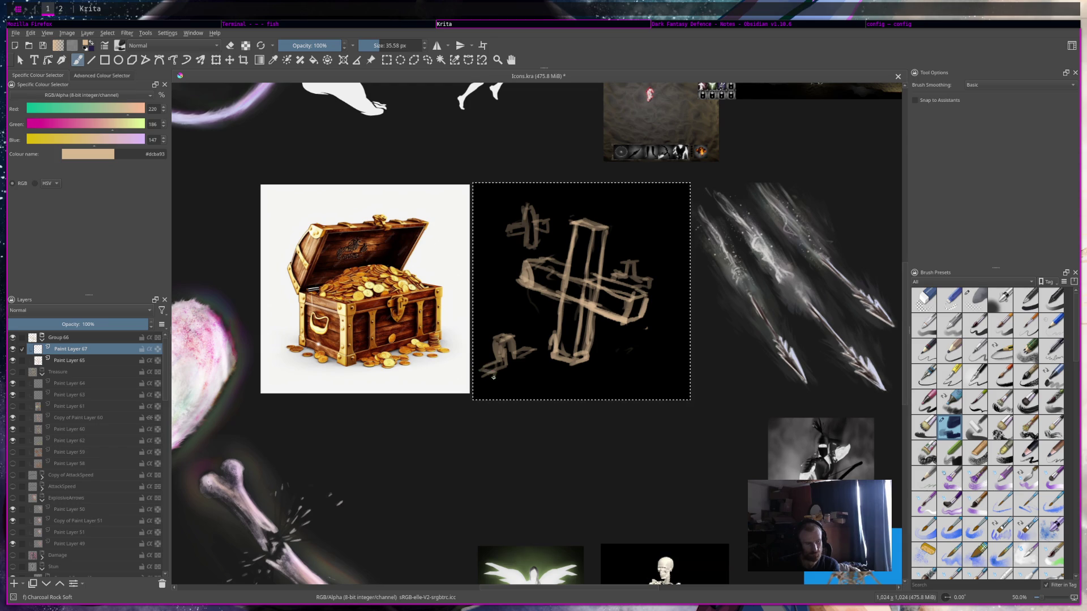
drag(498, 380, 505, 374)
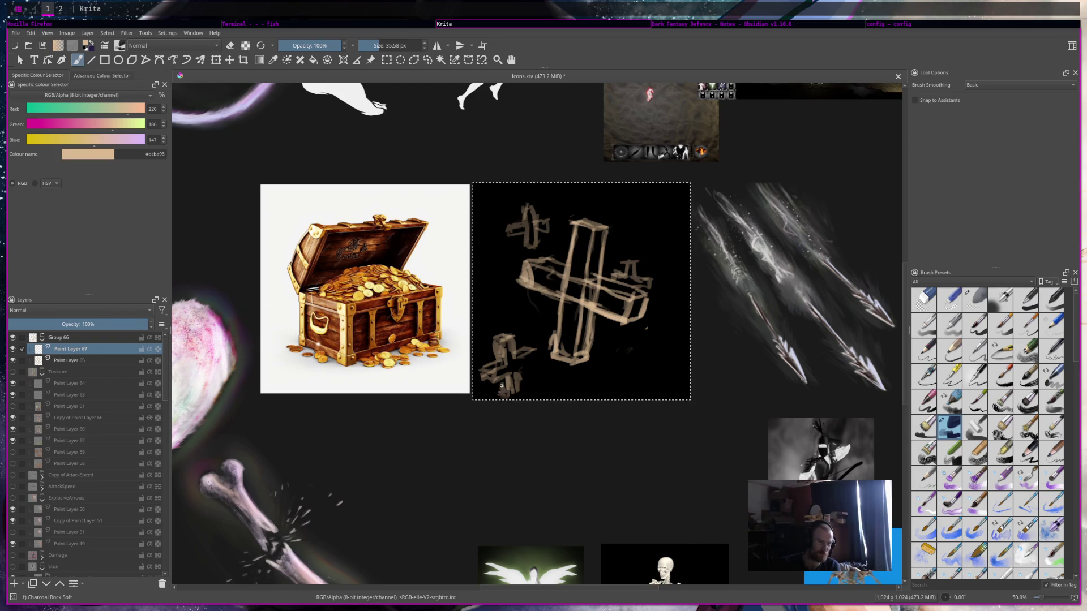
Fill out the lower-left small cross's right arm and strengthen the top-left cross's vertical bar.
drag(517, 392, 529, 356)
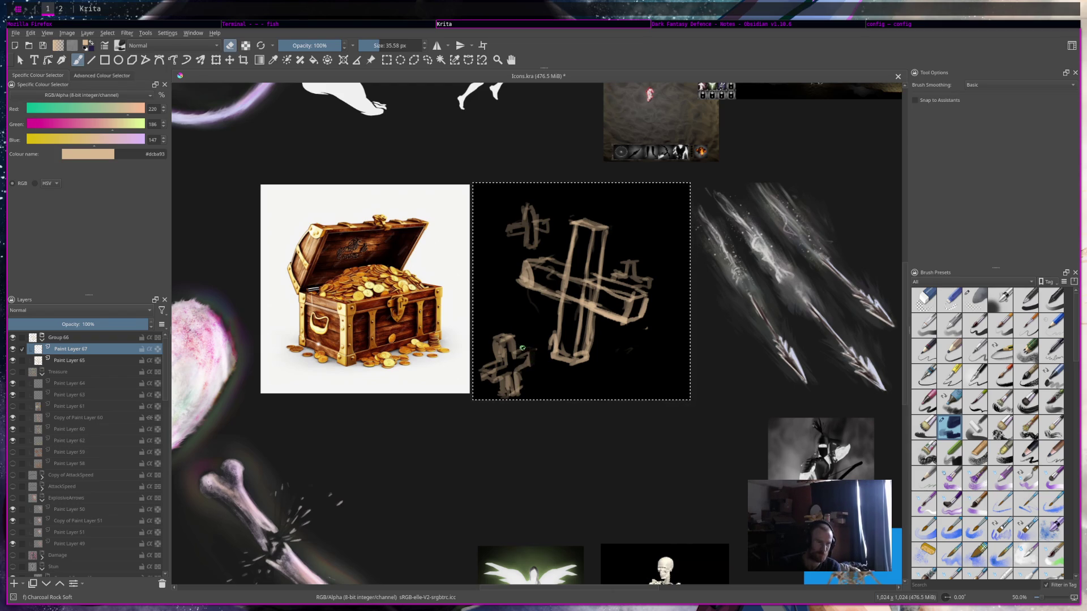
drag(531, 352, 532, 367)
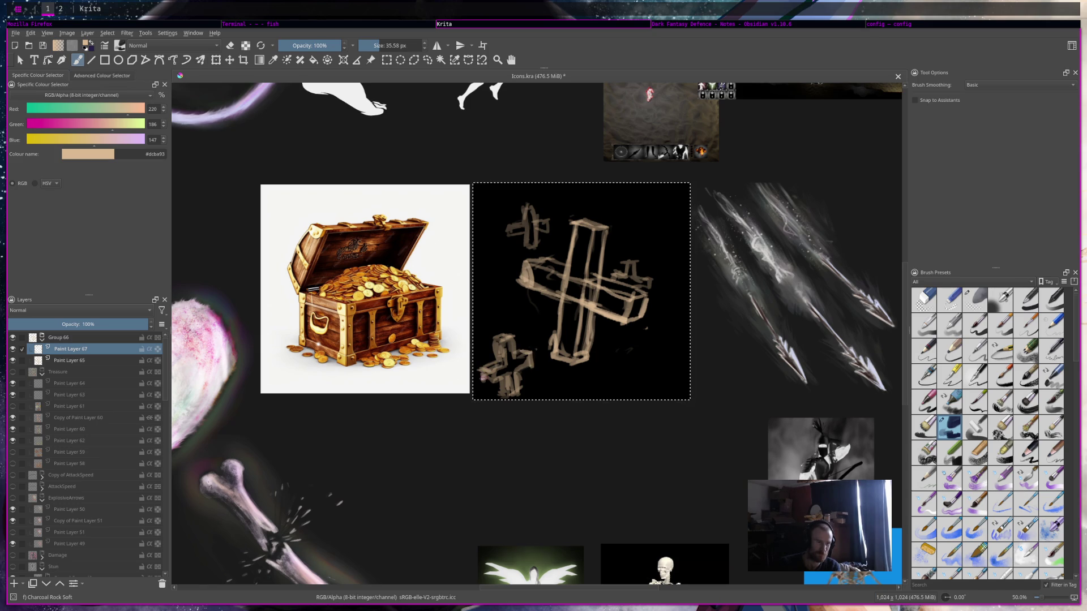
mouse_move(524, 209)
mouse_down()
mouse_move(521, 224)
mouse_move(533, 221)
mouse_move(518, 233)
mouse_move(516, 224)
mouse_move(545, 222)
mouse_move(517, 235)
mouse_move(536, 223)
mouse_move(527, 241)
mouse_move(535, 215)
mouse_up()
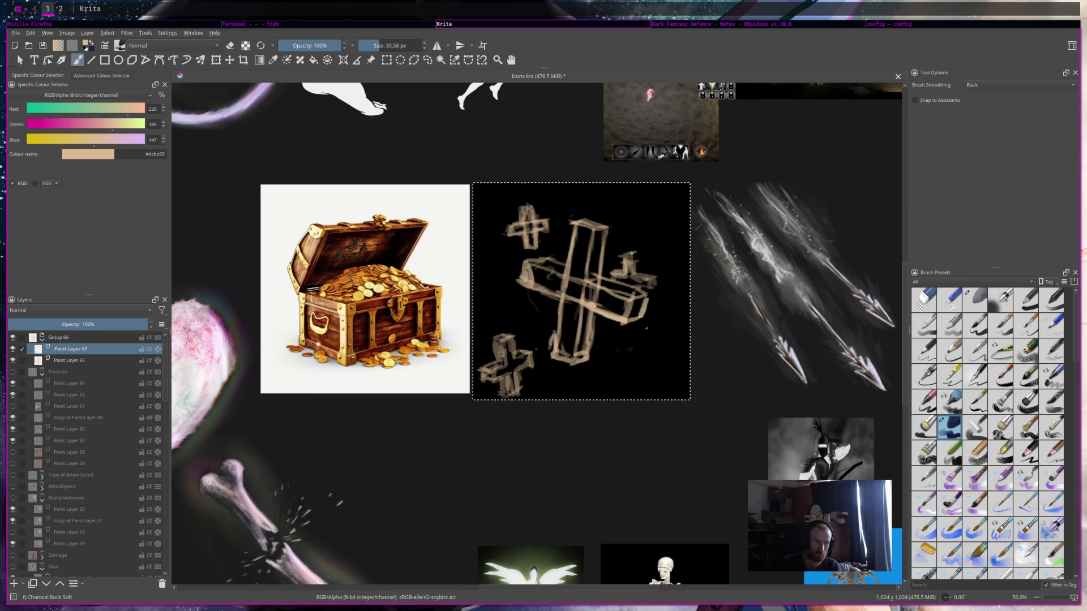
drag(637, 254, 634, 259)
Erase the lower part of the small cross at the big cross's right arm.
key(e)
mouse_move(644, 280)
mouse_down()
mouse_move(632, 268)
mouse_move(640, 265)
mouse_up()
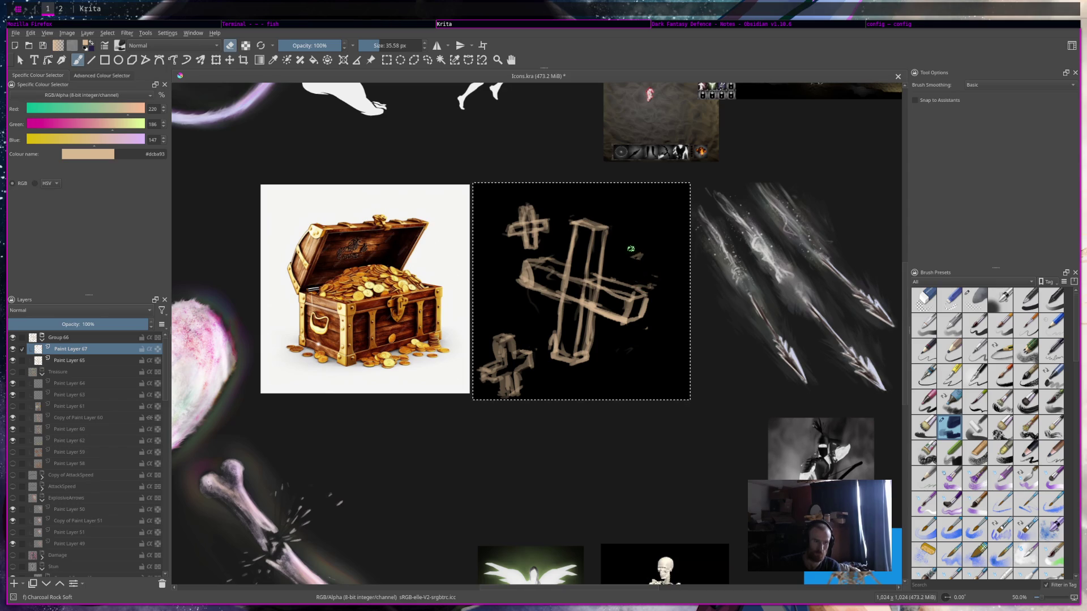
key(e)
Repaint the horizontal bar's right end, undoing unwanted strokes and touching up the tip.
drag(661, 282, 629, 263)
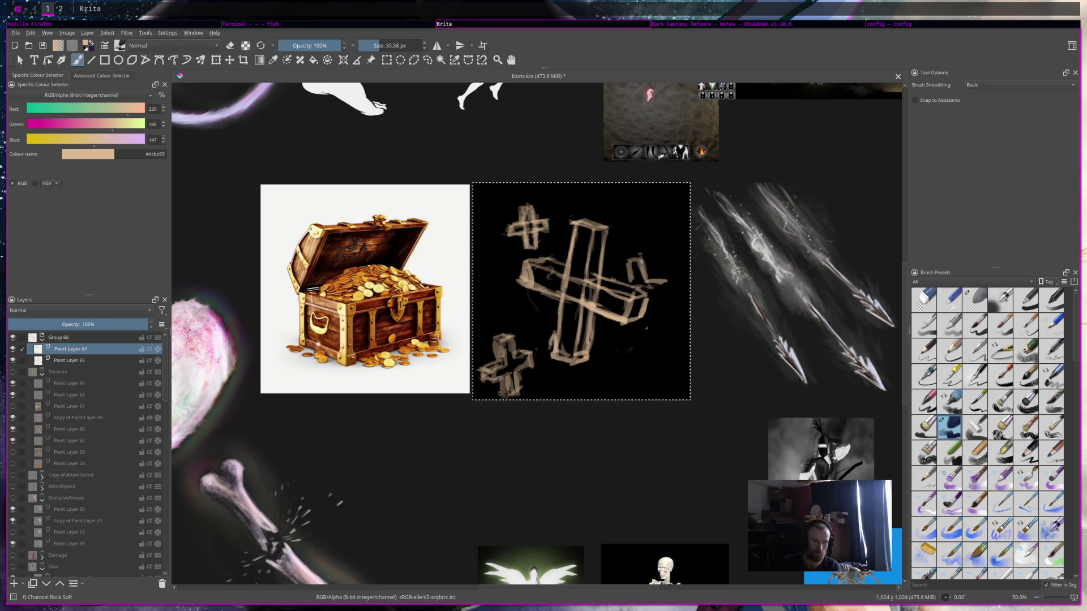
key(ctrl+z)
key(ctrl+z)
key(ctrl+z)
key(ctrl+z)
key(ctrl+shift+z)
key(ctrl+z)
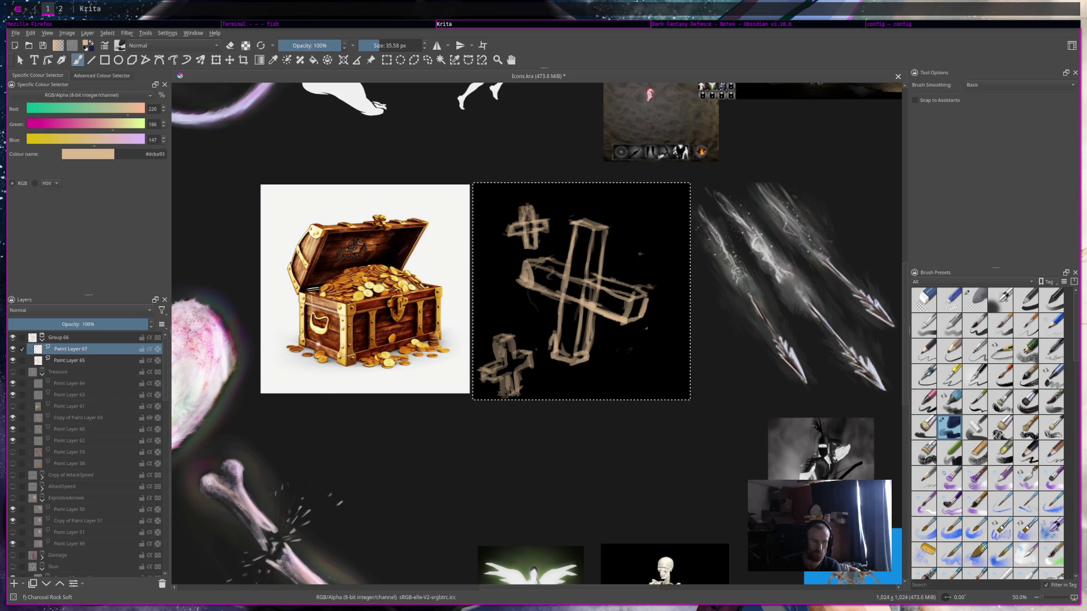
drag(635, 270, 641, 264)
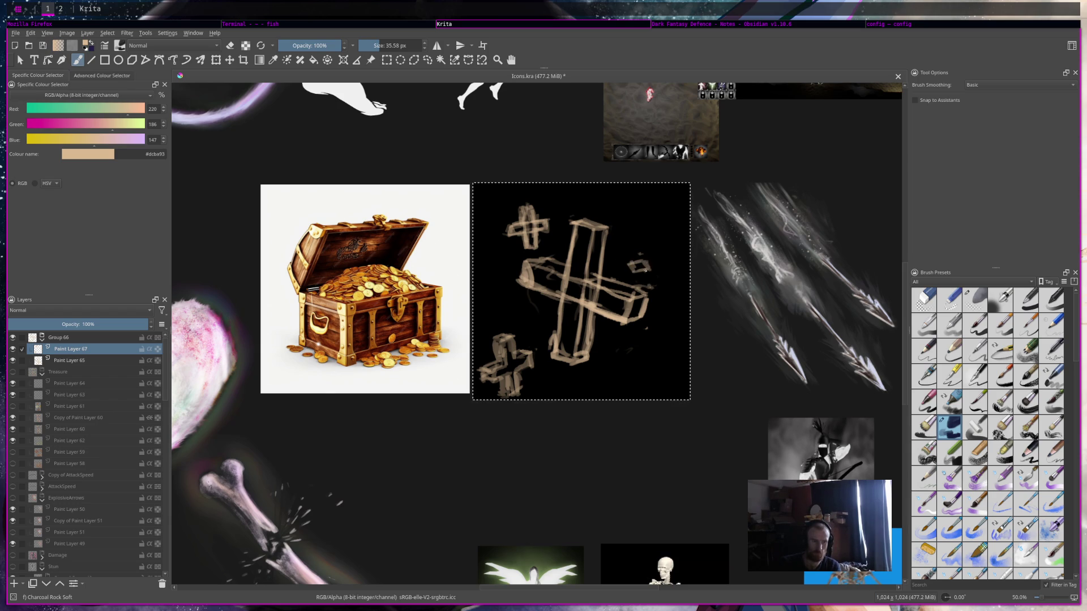
mouse_move(652, 283)
mouse_down()
mouse_move(662, 278)
mouse_move(636, 277)
mouse_up()
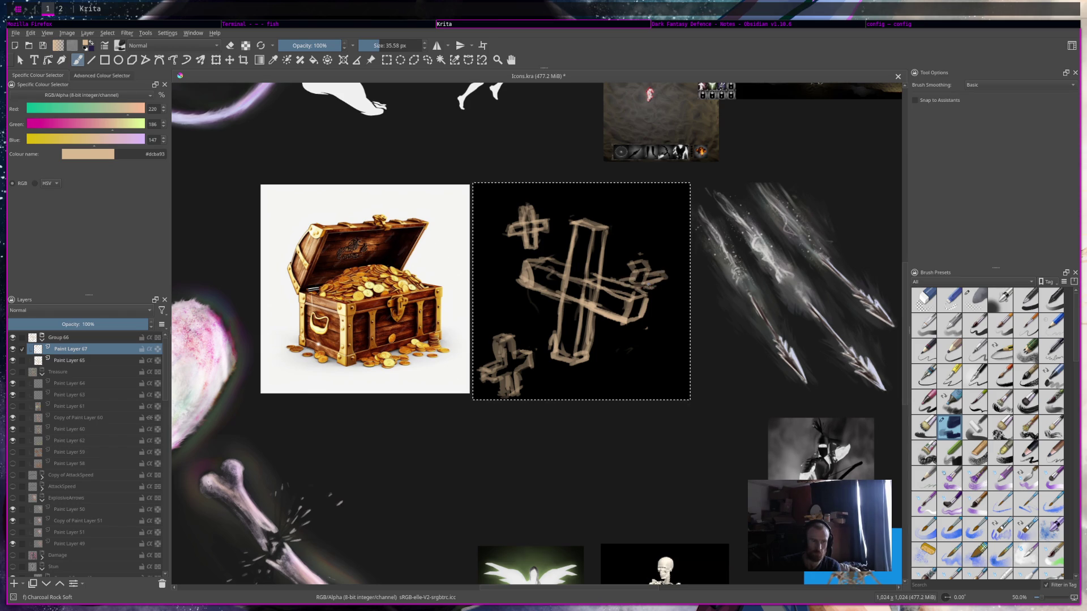
drag(657, 283, 667, 276)
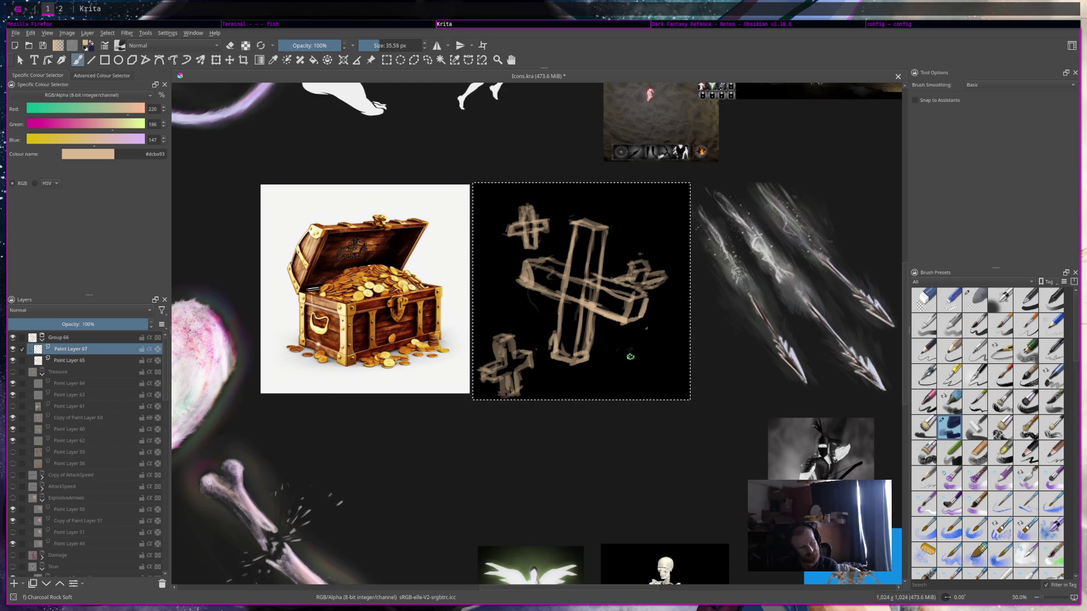
Sketch a small boxy cross with vertical and horizontal bars at the icon's lower right.
mouse_move(632, 346)
mouse_down()
mouse_move(628, 360)
mouse_move(643, 349)
mouse_up()
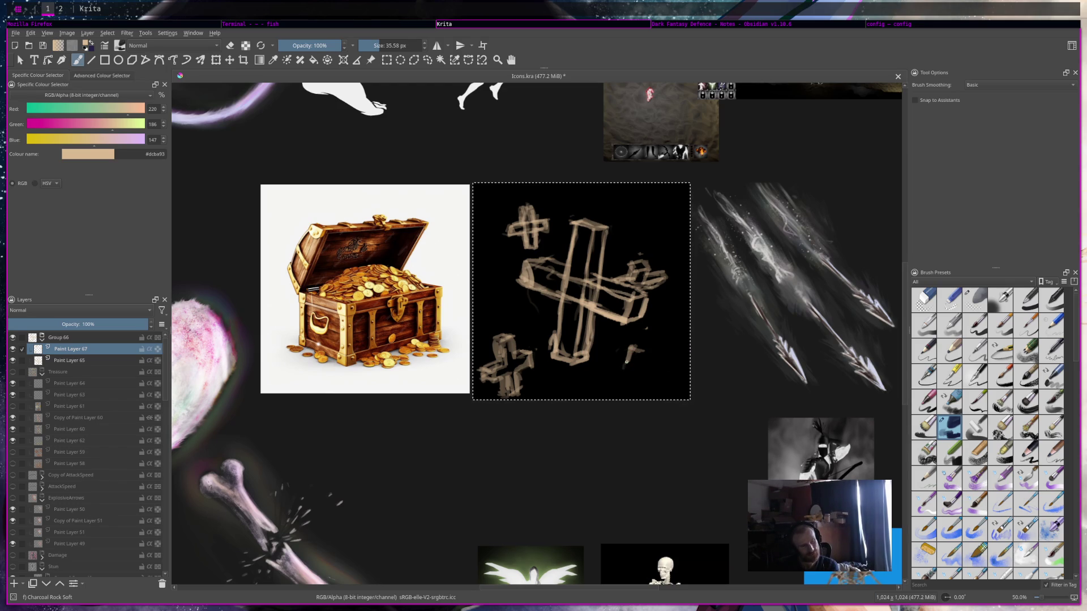
key(ctrl+z)
key(ctrl+z)
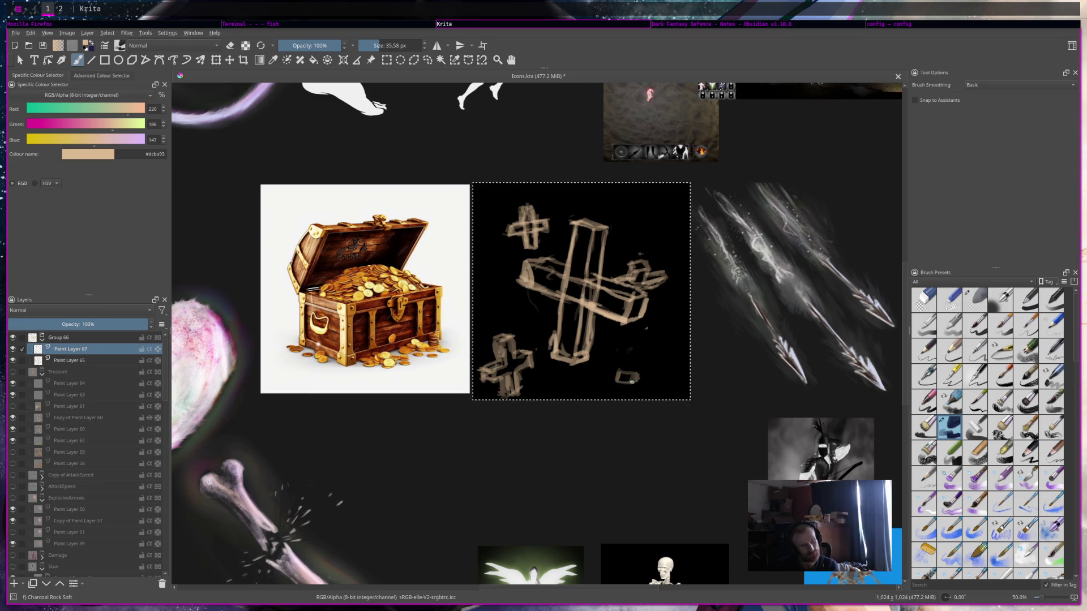
mouse_move(624, 370)
mouse_down()
mouse_move(622, 356)
mouse_move(607, 357)
mouse_up()
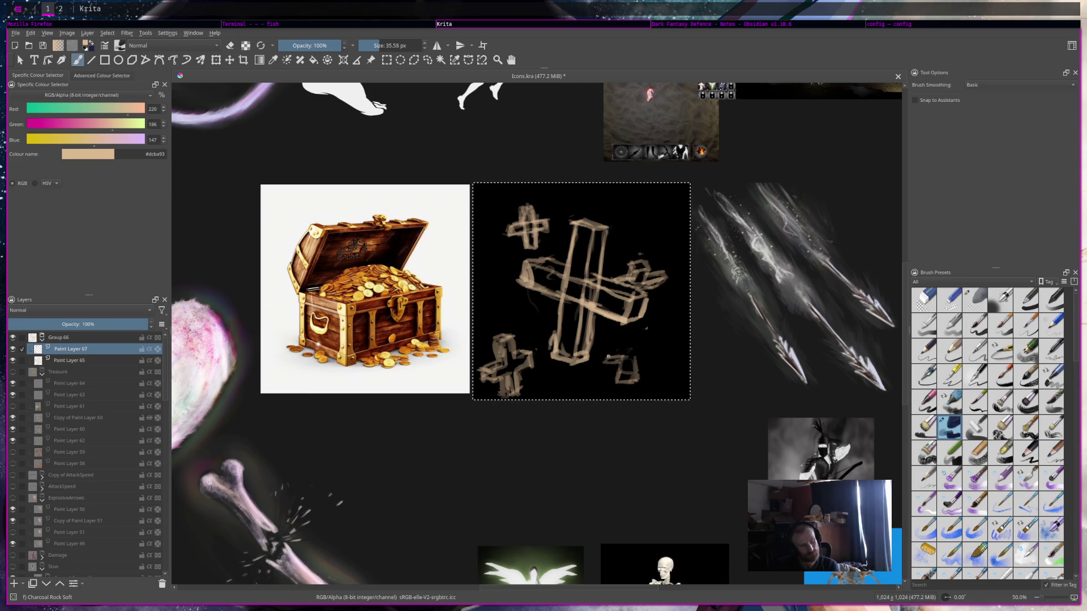
mouse_move(608, 347)
mouse_down()
mouse_move(648, 349)
mouse_move(630, 338)
mouse_up()
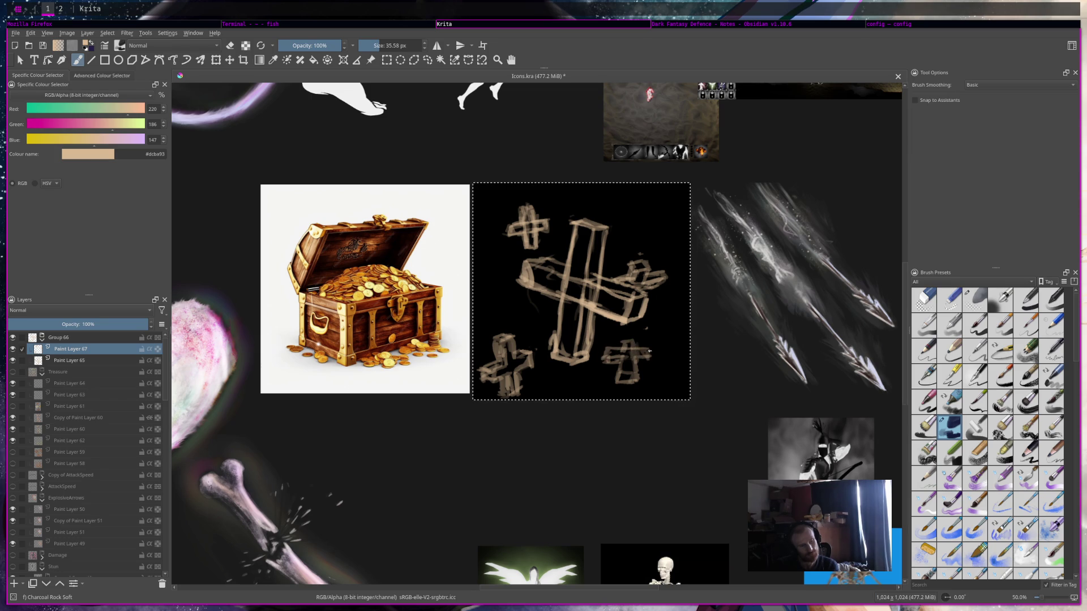
drag(612, 371, 635, 369)
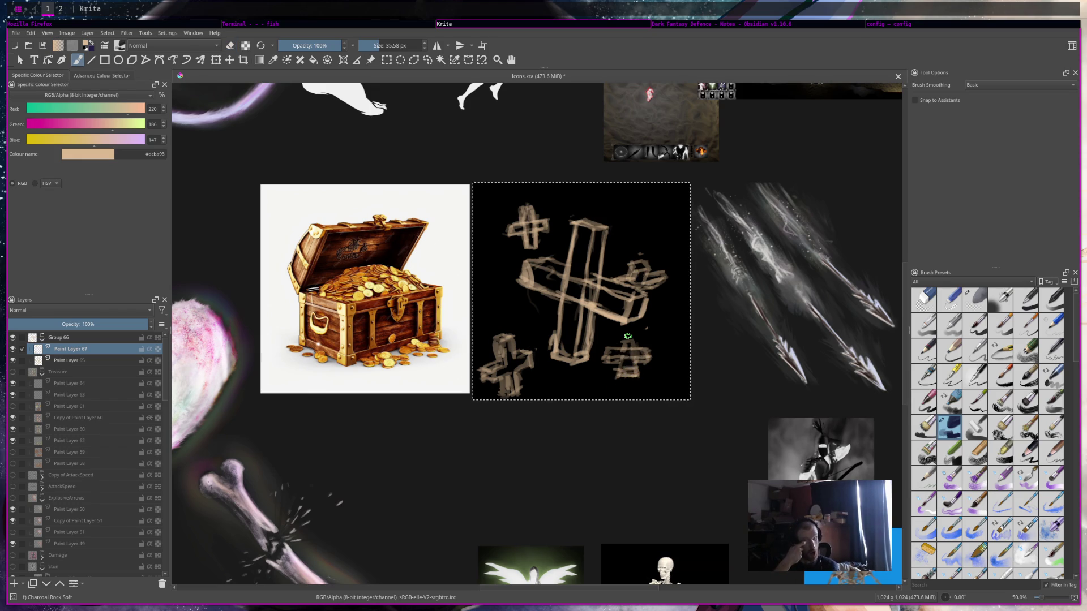
Erase the lower-right cross and redraw it tilted, undoing the L-shaped strokes.
key(e)
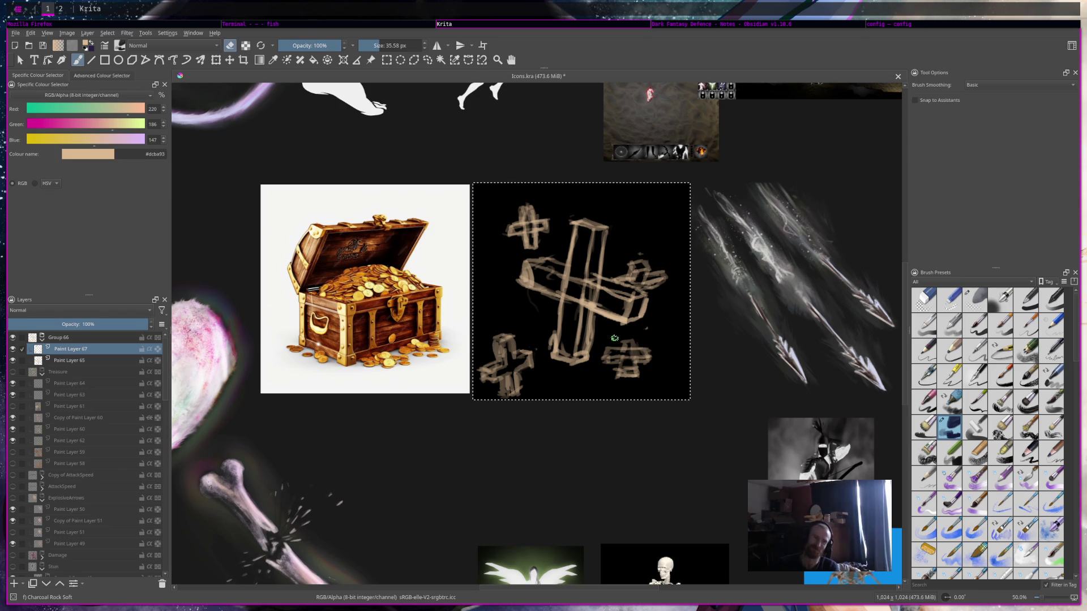
drag(631, 348, 645, 376)
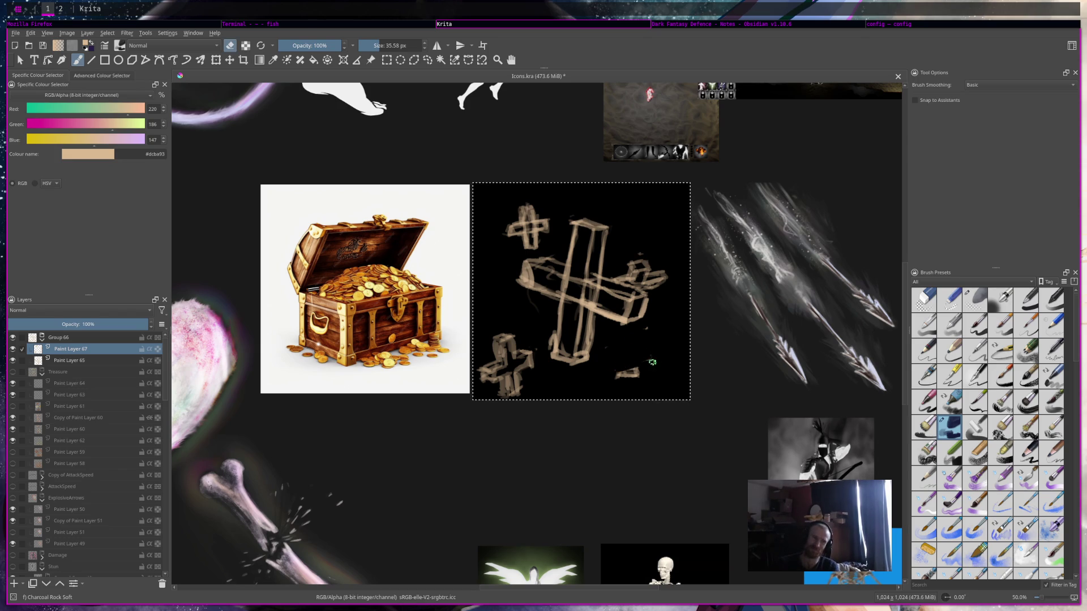
key(e)
mouse_move(638, 356)
mouse_down()
mouse_move(619, 365)
mouse_move(673, 372)
mouse_up()
mouse_move(609, 368)
mouse_down()
mouse_move(637, 387)
mouse_move(654, 365)
mouse_move(614, 371)
mouse_up()
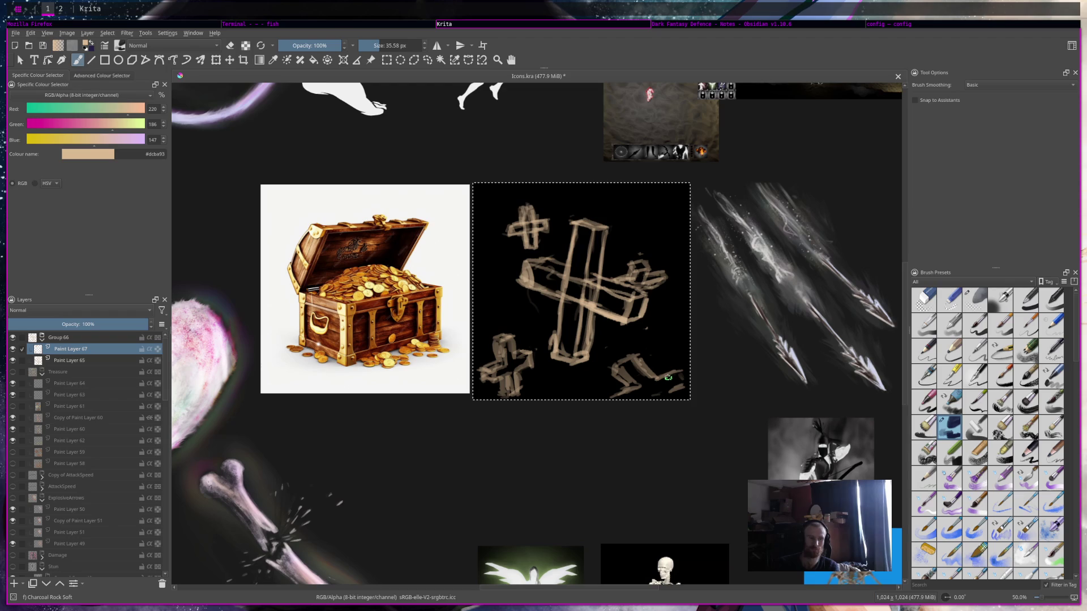
key(ctrl+z)
key(ctrl+z)
mouse_move(606, 349)
mouse_down()
mouse_move(655, 358)
mouse_move(605, 363)
mouse_move(617, 369)
mouse_move(608, 379)
mouse_move(659, 377)
mouse_move(630, 384)
mouse_up()
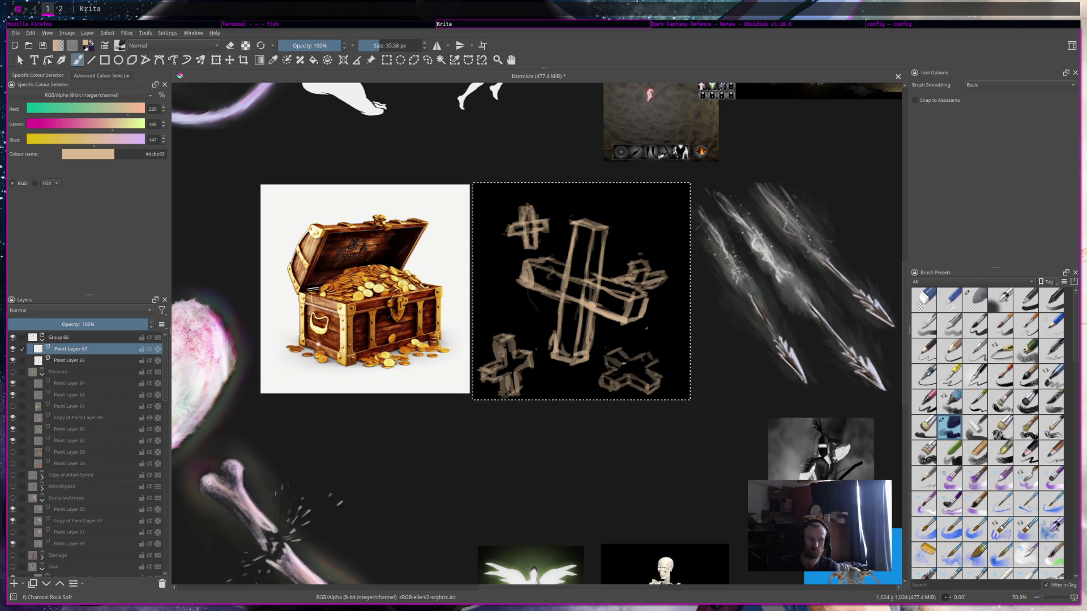
Erase part of the lower-right small cross and save Icons.kra.
key(e)
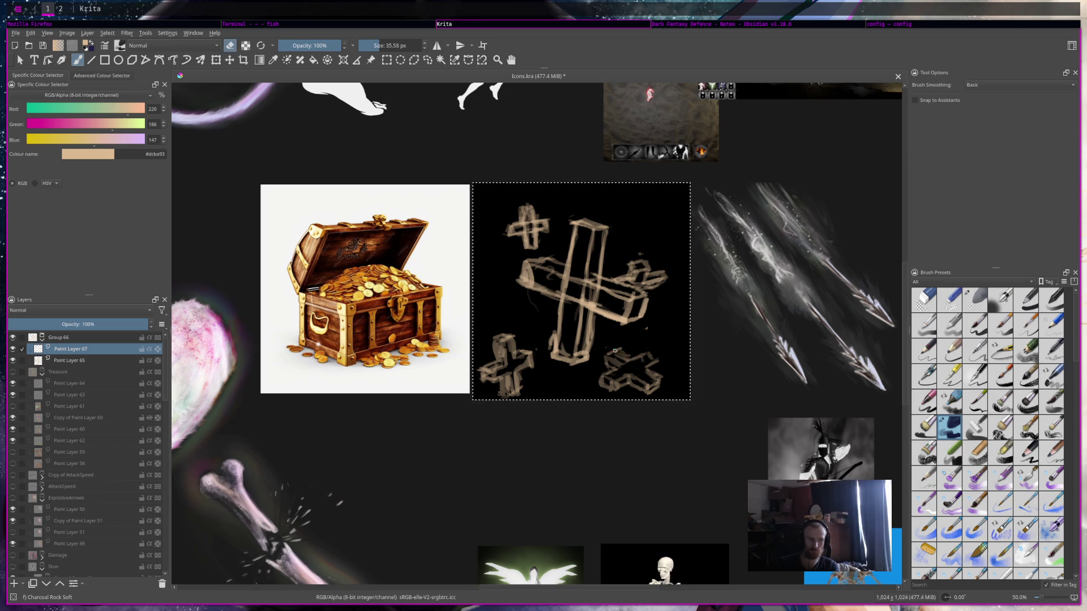
key(e)
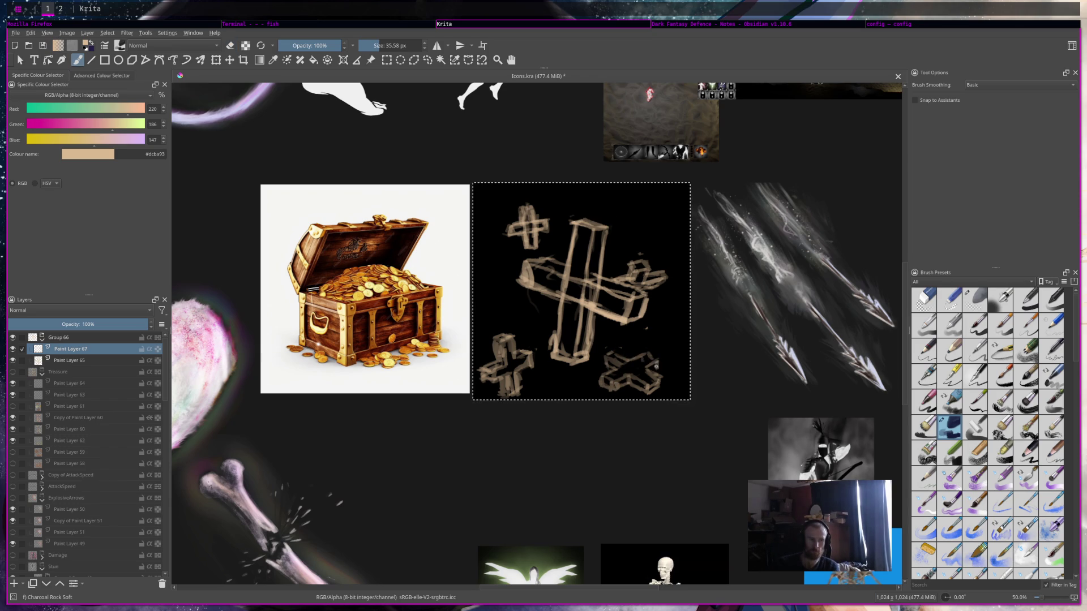
key(e)
key(e)
key(e)
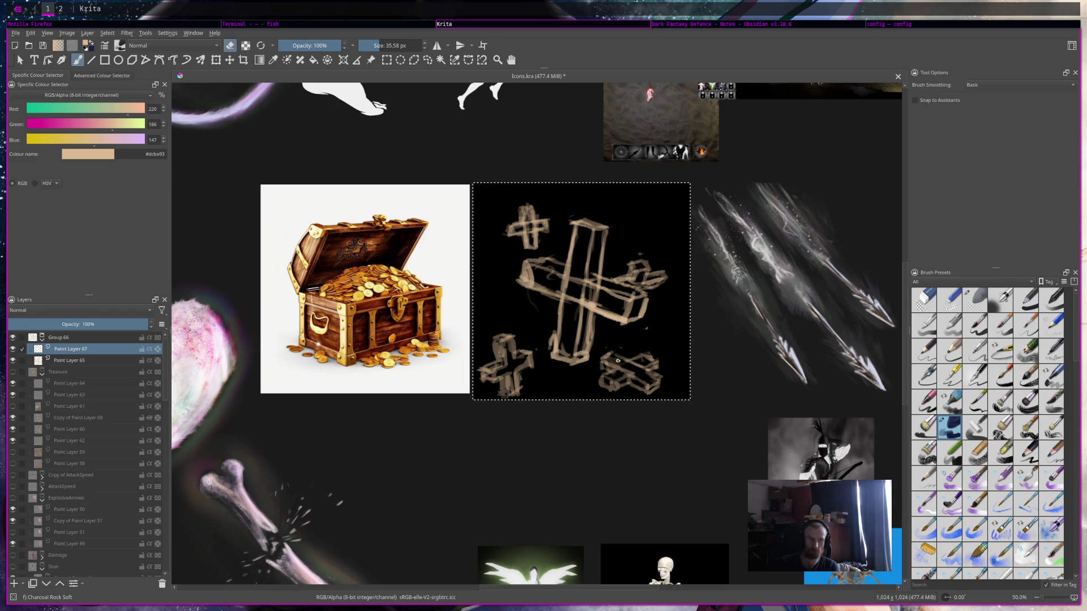
key(e)
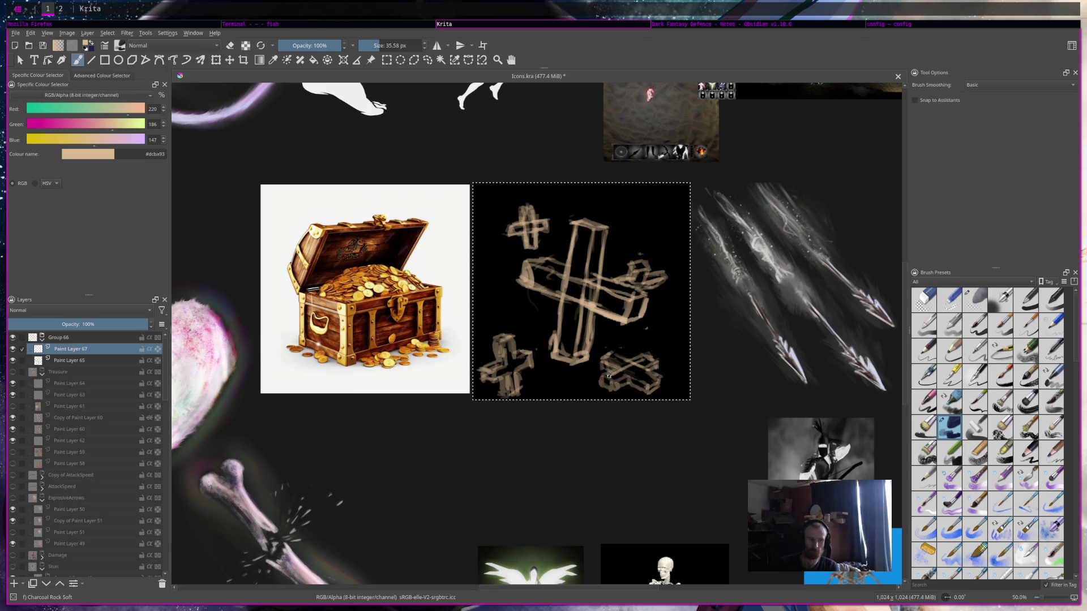
key(e)
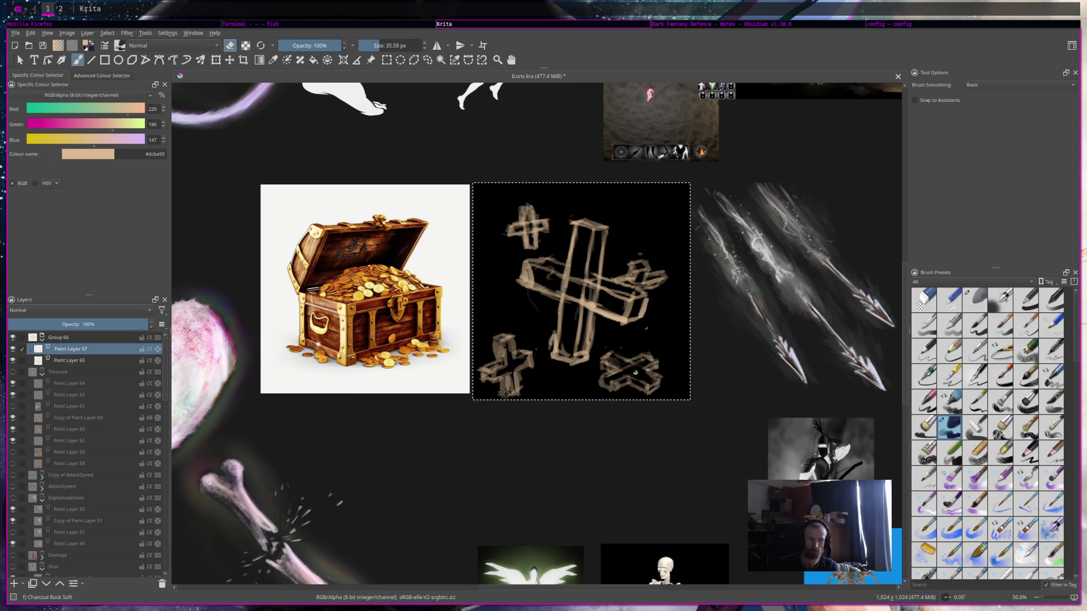
key(e)
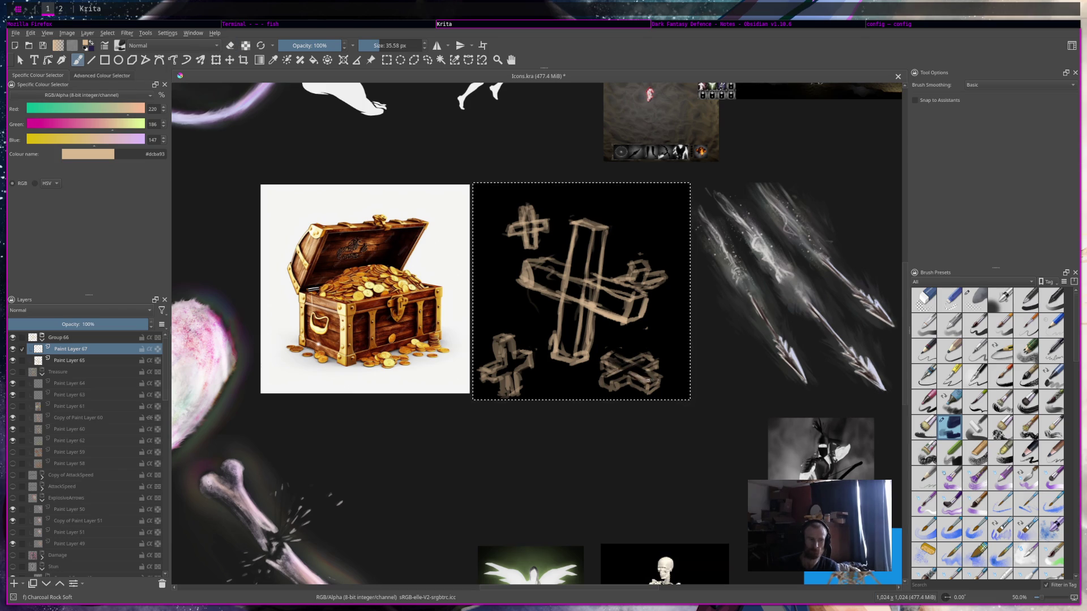
key(e)
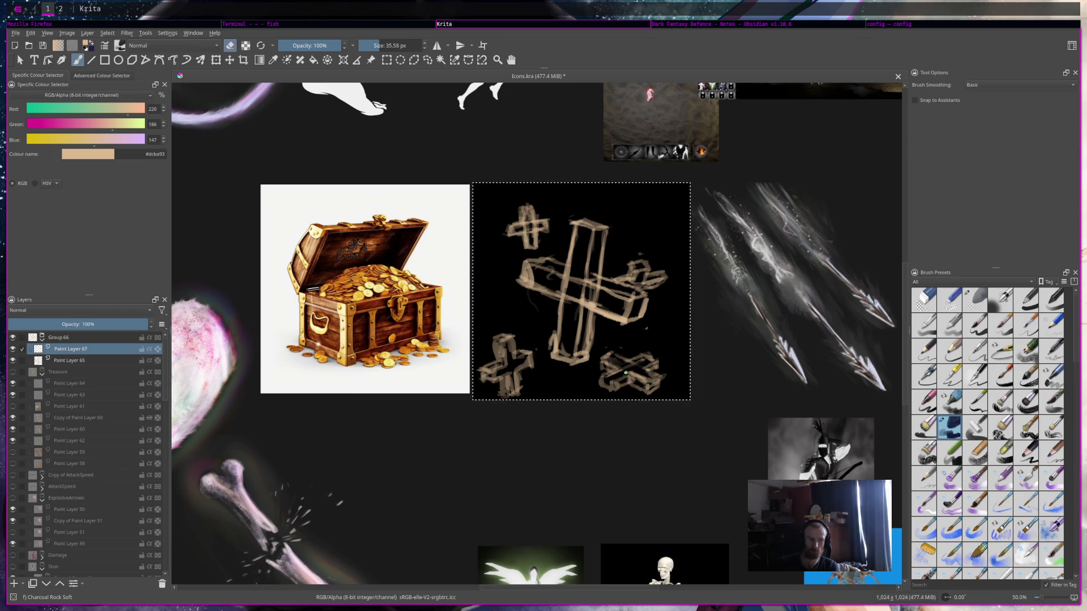
key(e)
key(e)
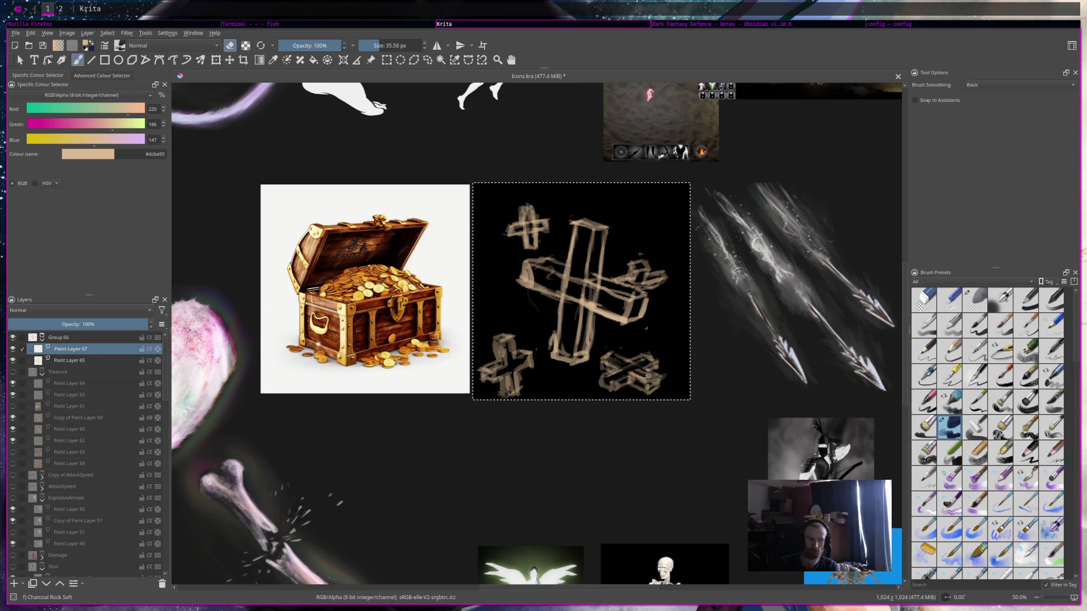
drag(637, 372, 617, 373)
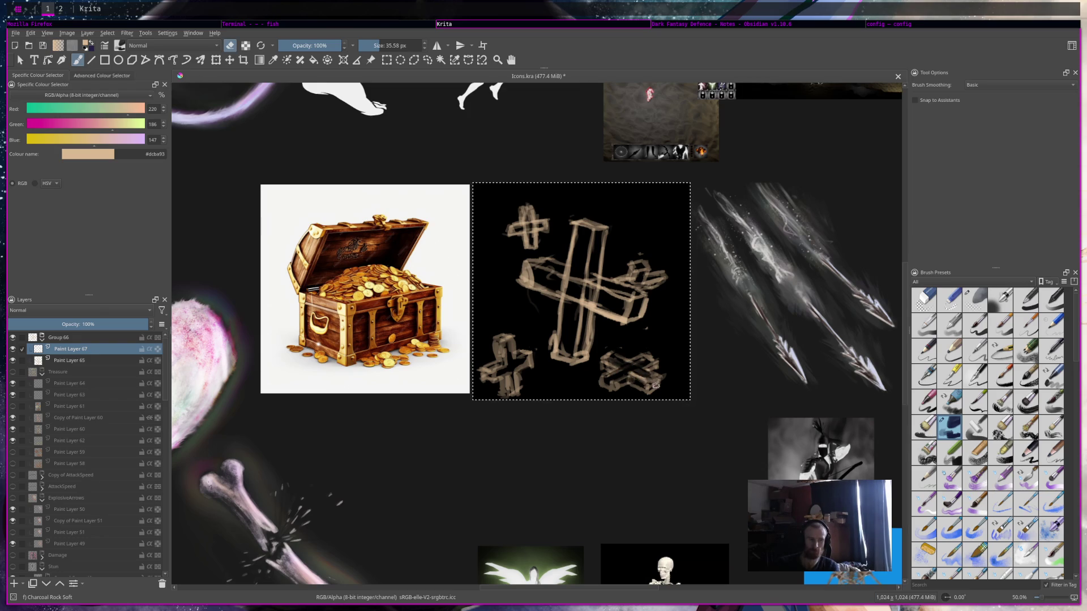
key(e)
key(e)
key(ctrl+s)
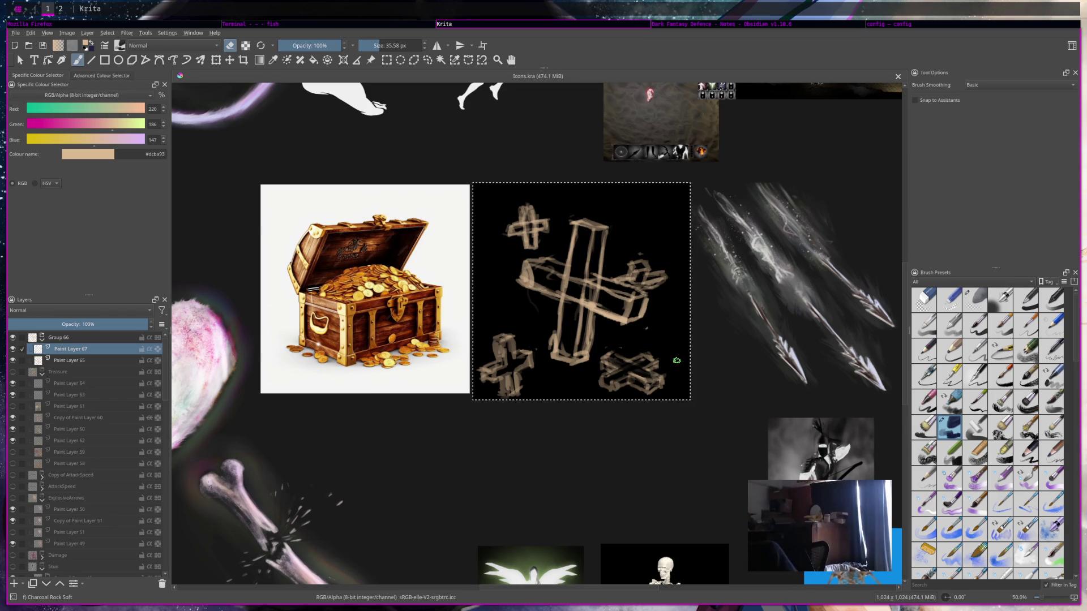
Erase the light diagonal stroke on the lower-right cross and repaint it as a more curved stroke.
key(e)
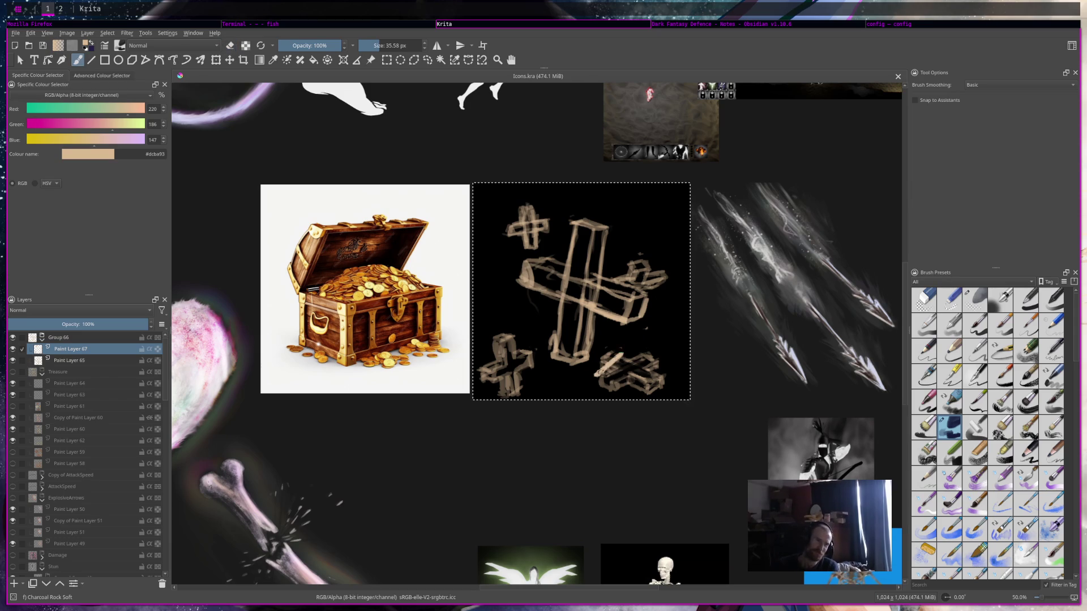
key(e)
mouse_move(615, 355)
mouse_down()
mouse_move(604, 369)
mouse_move(657, 385)
mouse_move(654, 394)
mouse_up()
key(e)
key(ctrl+z)
drag(615, 360, 645, 396)
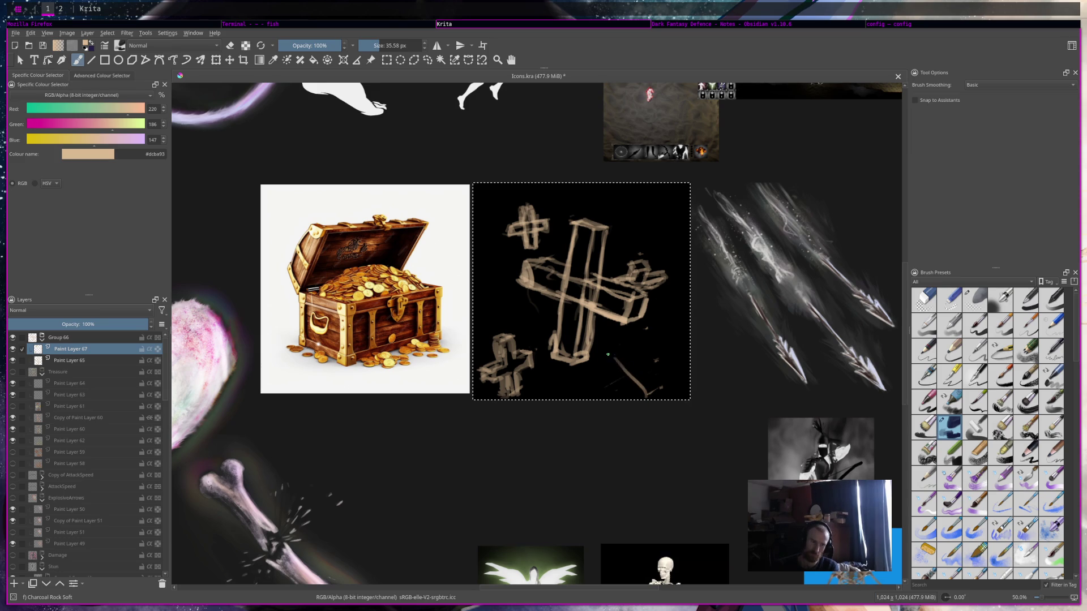
key(ctrl+z)
drag(613, 358, 630, 383)
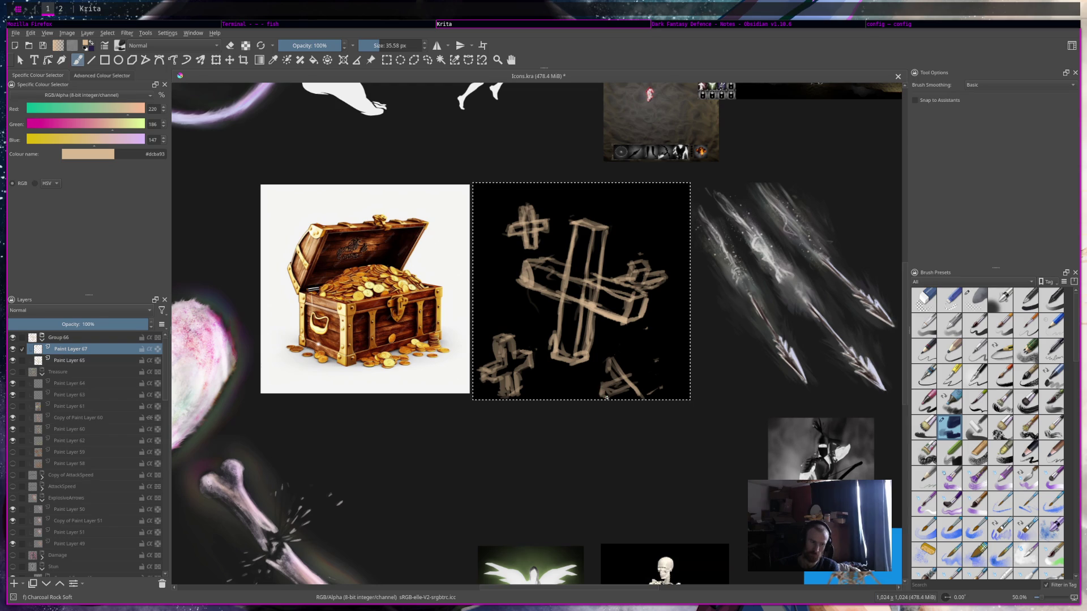
mouse_move(607, 354)
mouse_down()
mouse_move(654, 367)
mouse_move(652, 387)
mouse_move(618, 374)
mouse_move(651, 368)
mouse_move(656, 378)
mouse_up()
key(e)
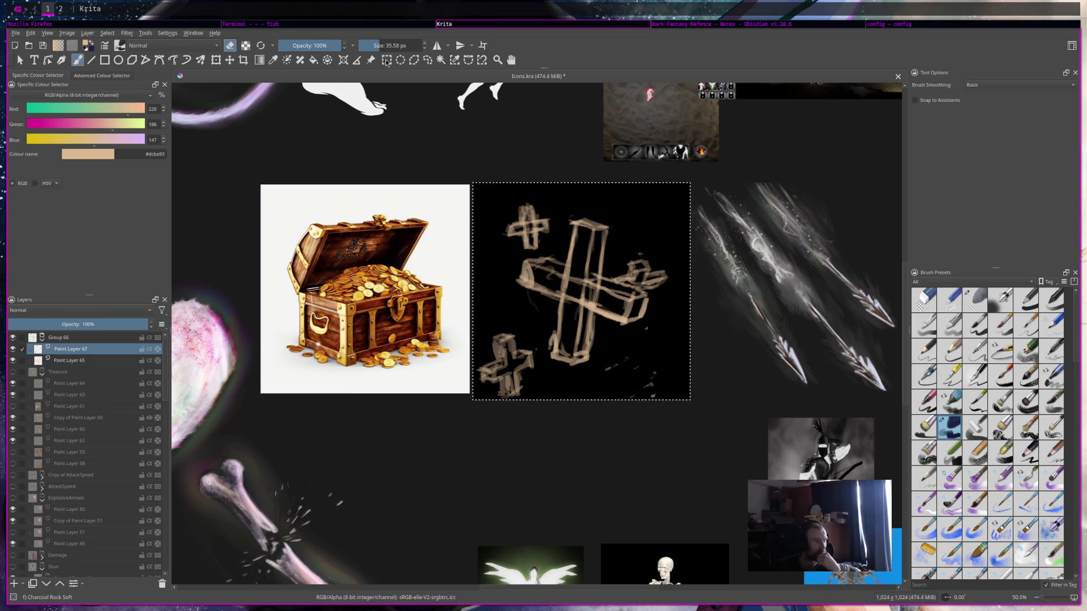
click(414, 60)
Lasso the large cross sketch and move it right and down.
mouse_move(554, 248)
mouse_down()
mouse_move(538, 251)
mouse_move(509, 300)
mouse_move(552, 365)
mouse_move(648, 362)
mouse_move(674, 278)
mouse_move(605, 195)
mouse_move(557, 226)
mouse_move(554, 248)
mouse_up()
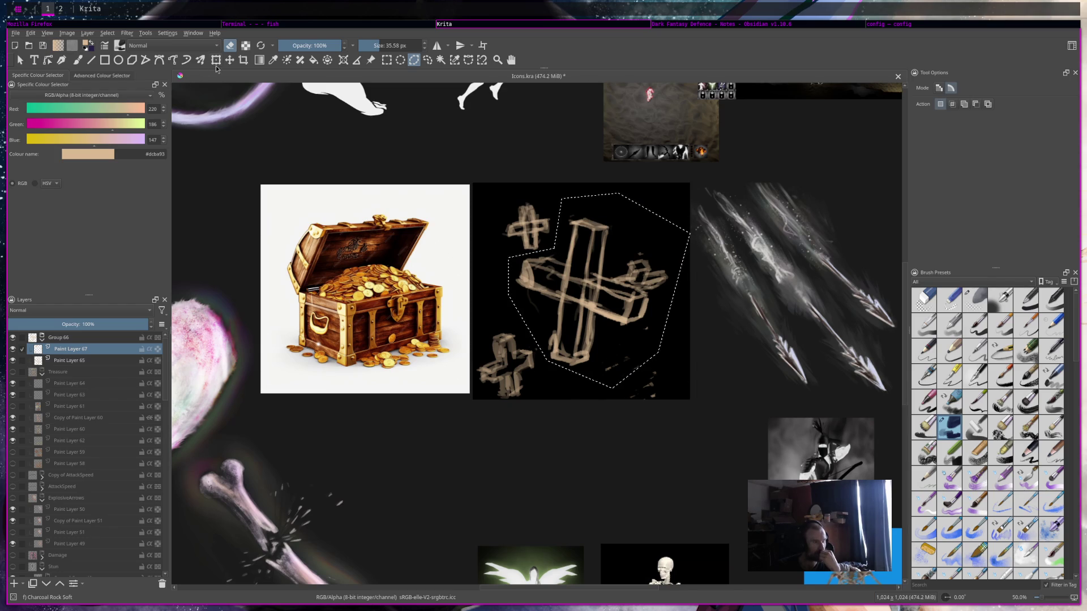
key(ctrl+t)
key(ctrl+e)
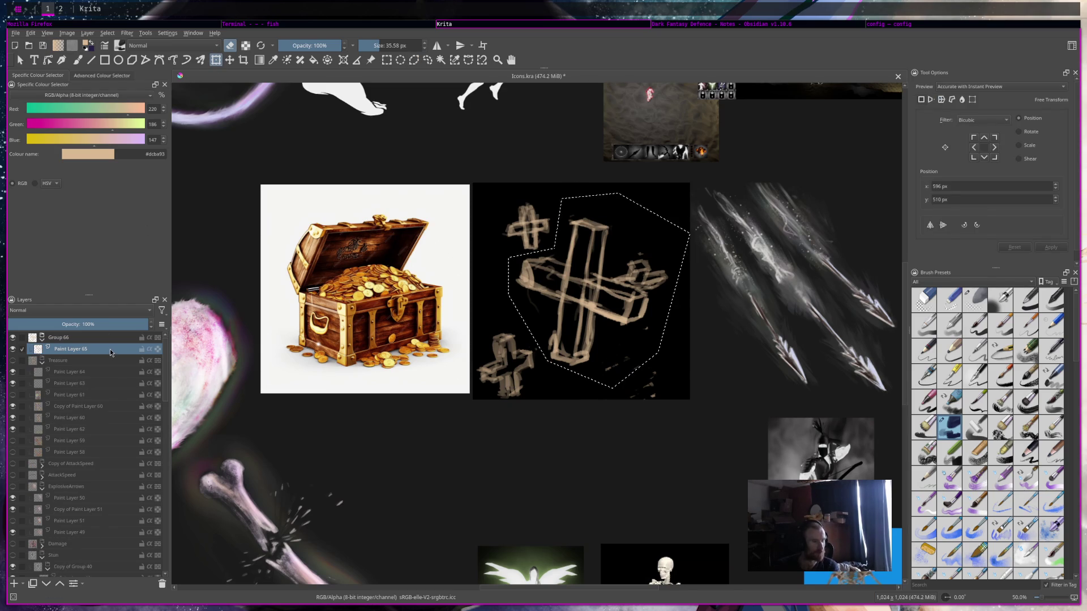
drag(590, 264, 602, 272)
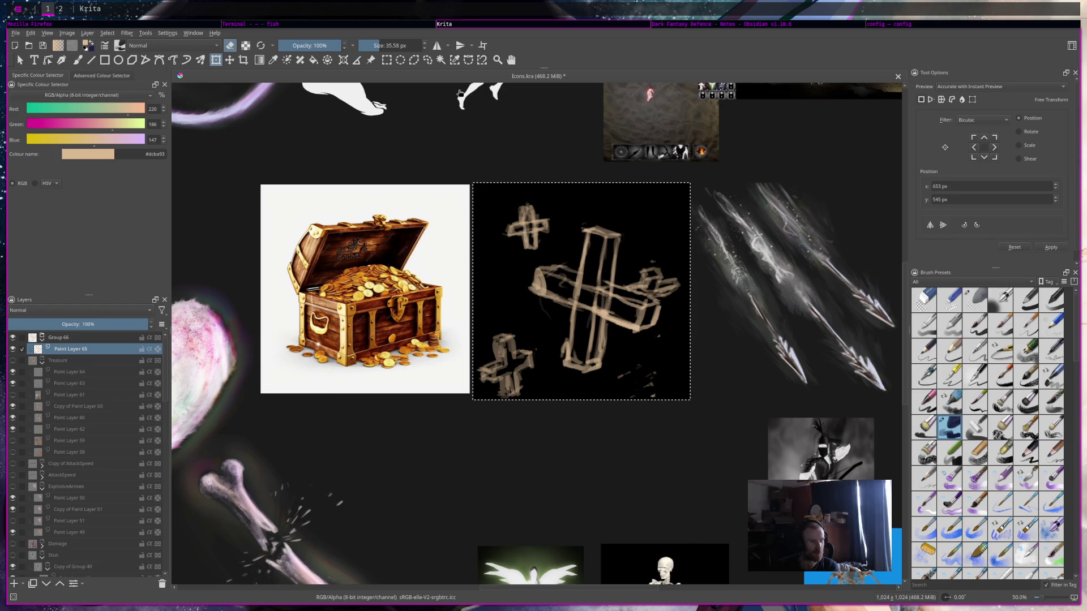
click(428, 60)
Lasso the small lower-left cross and nudge it slightly upward.
mouse_move(491, 327)
mouse_down()
mouse_move(541, 389)
mouse_move(494, 325)
mouse_up()
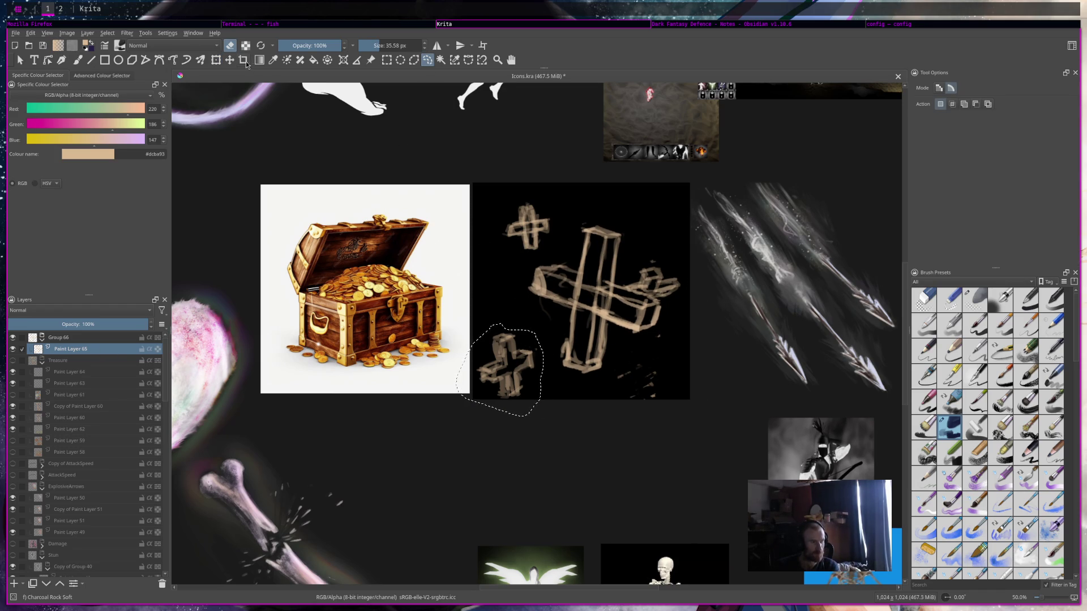
key(ctrl+t)
drag(525, 348, 526, 344)
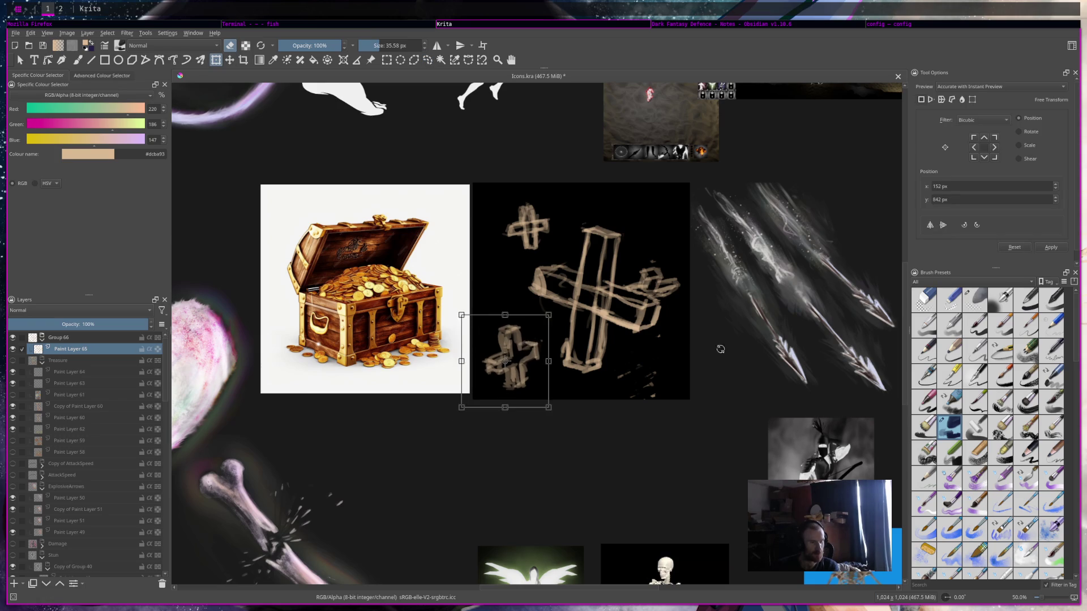
scroll(578, 316, down, 5)
Zoom to 100%, save Icons.kra, and check the sketch with a temporary 15° view rotation.
key(b)
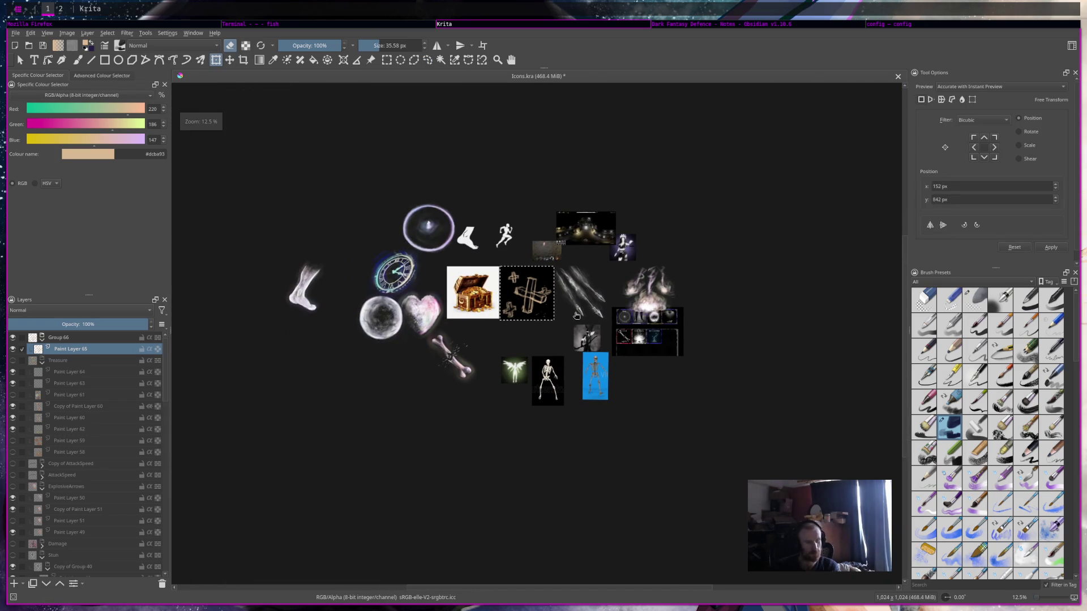
key(1)
drag(536, 323, 627, 331)
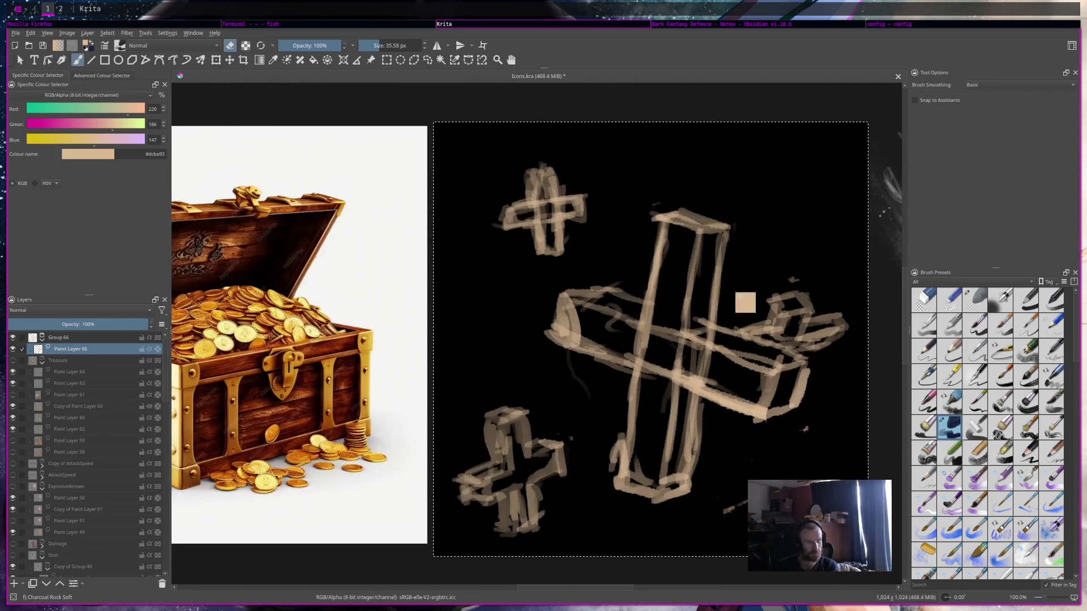
key(ctrl+s)
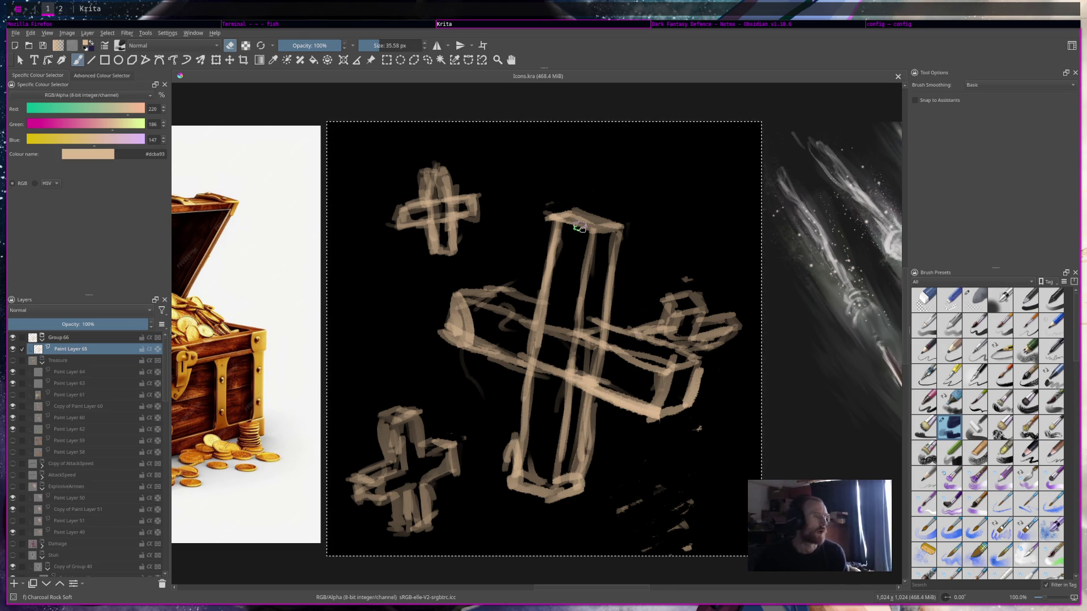
drag(579, 227, 607, 234)
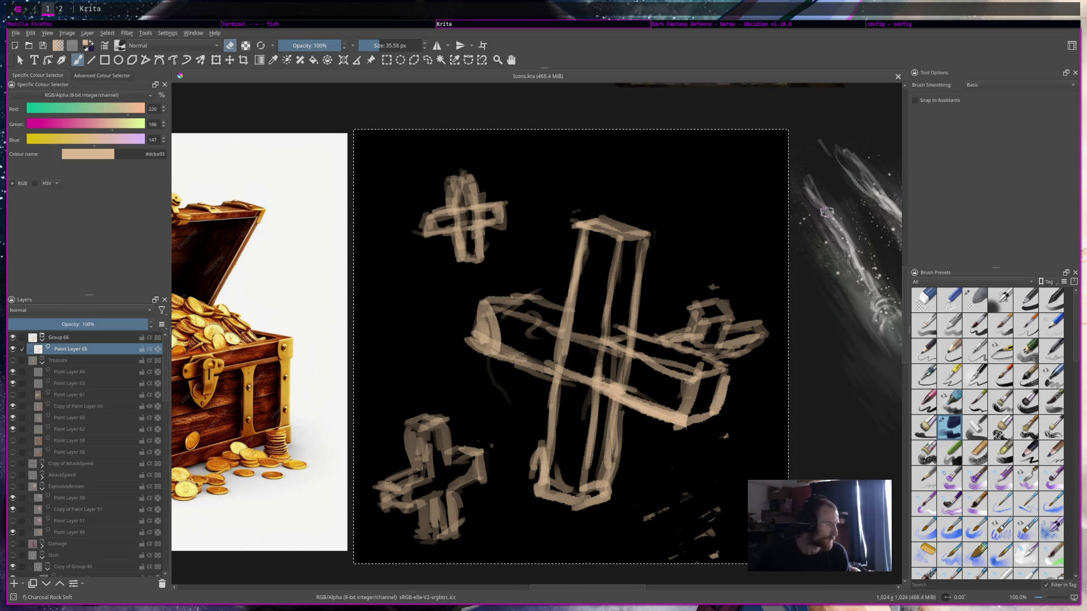
key(6)
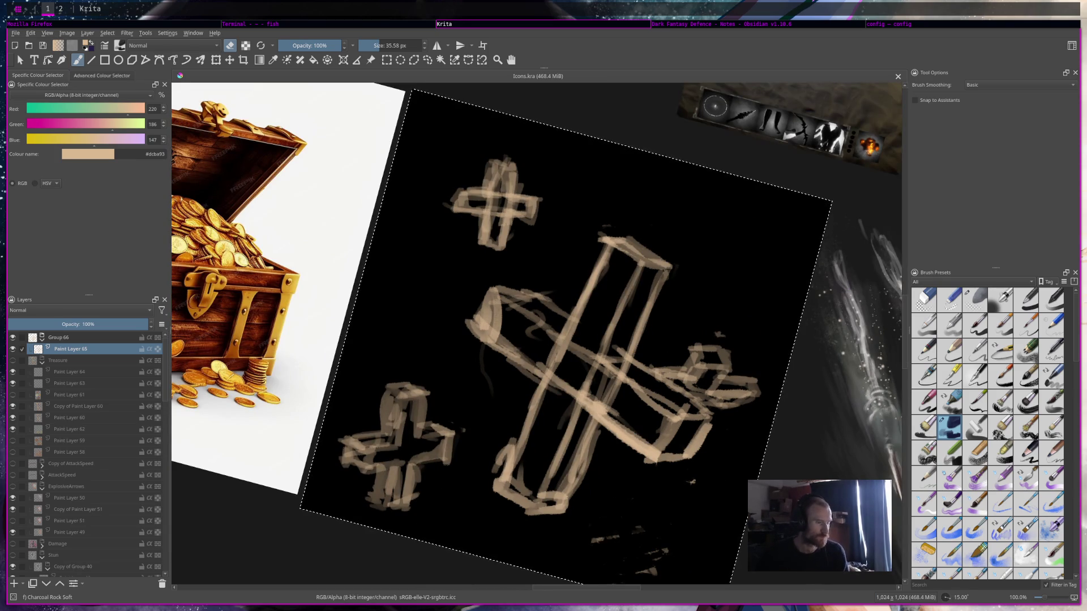
key(5)
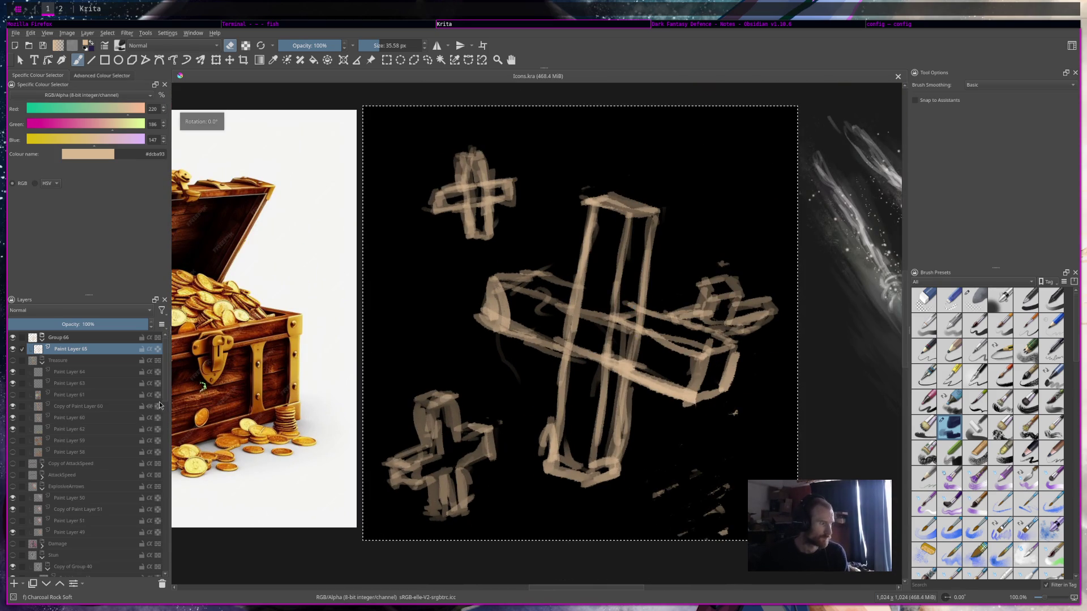
Rename the Group 66 layer group to 'WhitePlus'.
double_click(82, 338)
text(WhitePlus)
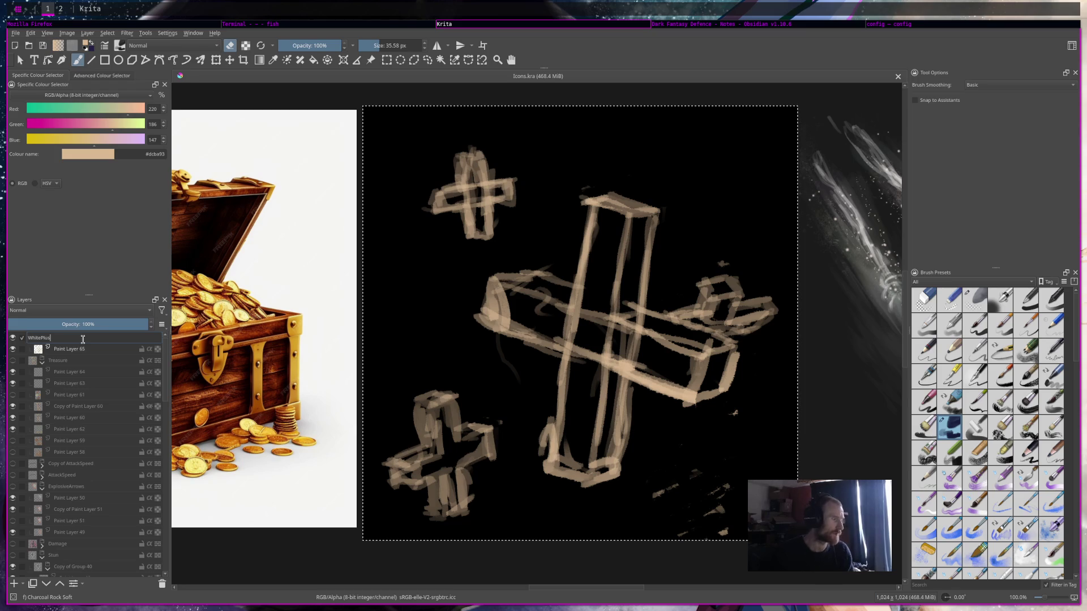
key(Return)
Undo the accidental square brush dab on the canvas.
click(541, 322)
key(ctrl+z)
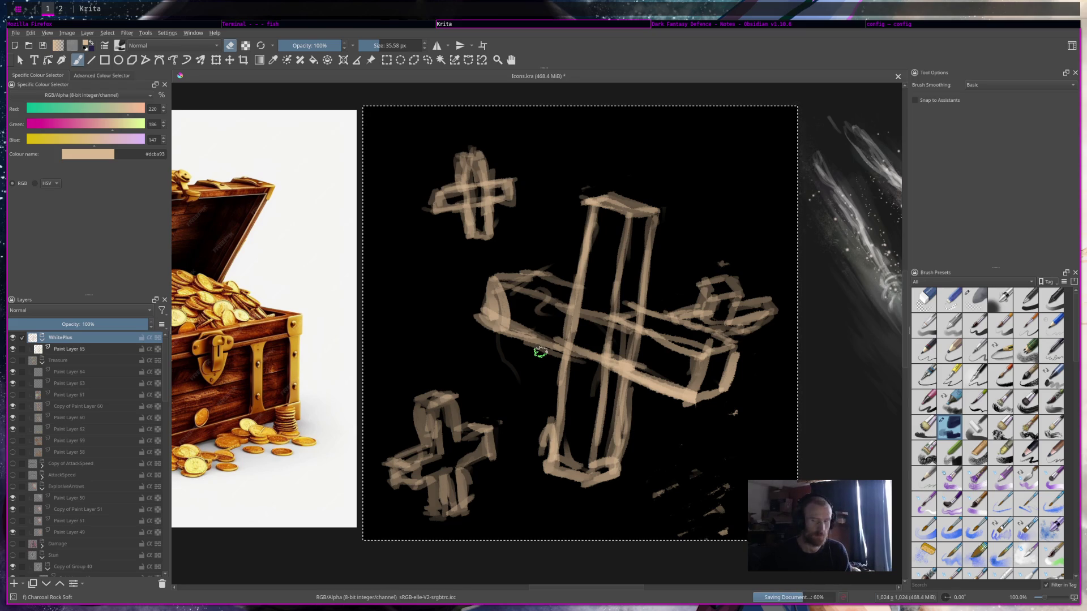
scroll(541, 352, up, 1)
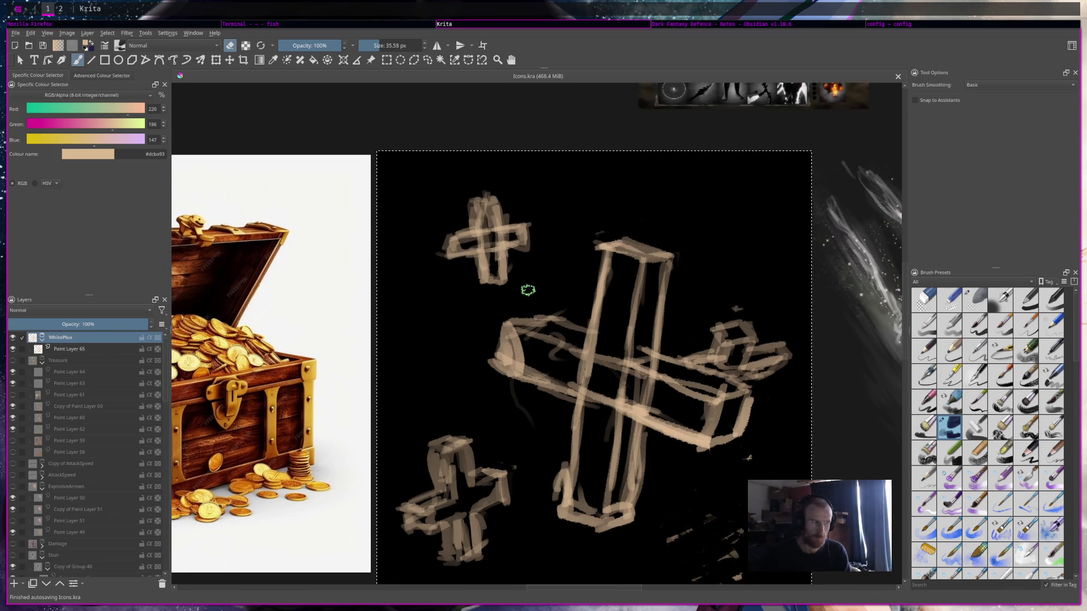
scroll(453, 194, up, 1)
scroll(474, 204, down, 2)
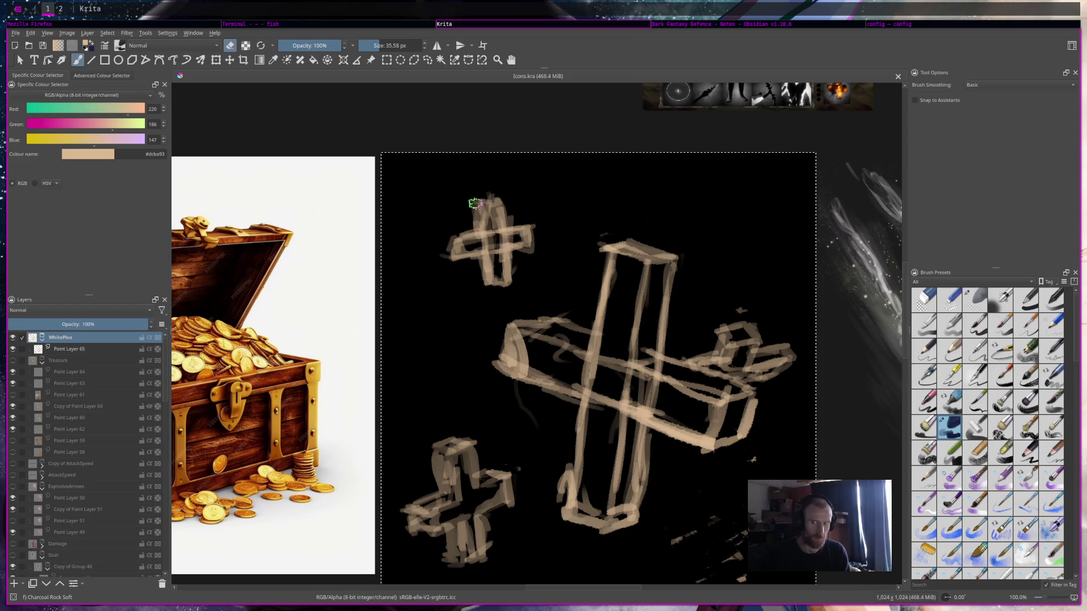
scroll(527, 250, up, 1)
scroll(543, 267, down, 1)
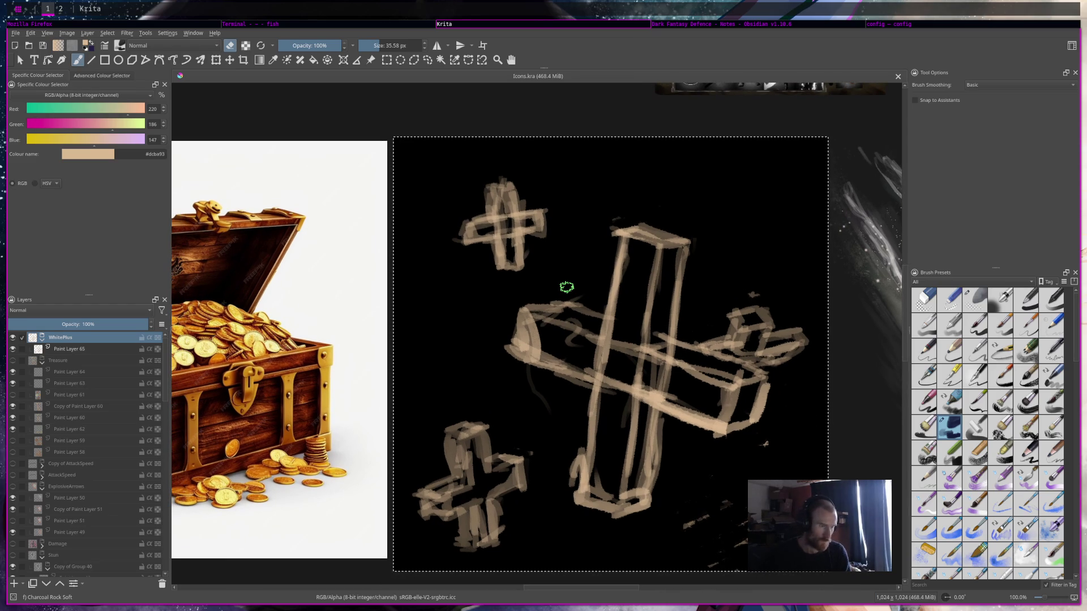
Pick a paler beige in the Advanced Colour Selector and activate the paint layer inside WhitePlus.
click(99, 76)
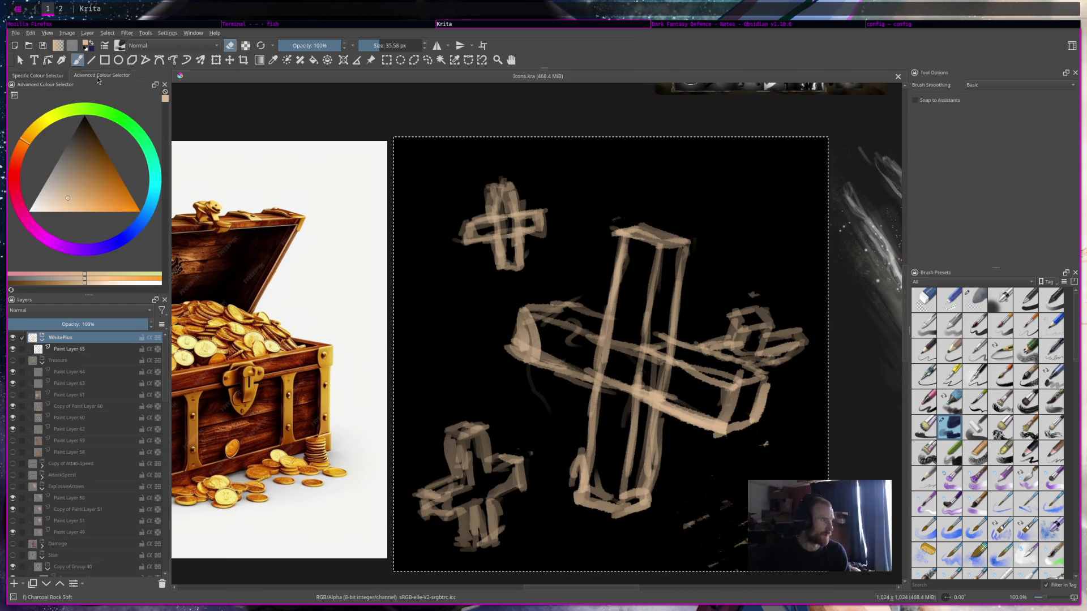
click(57, 203)
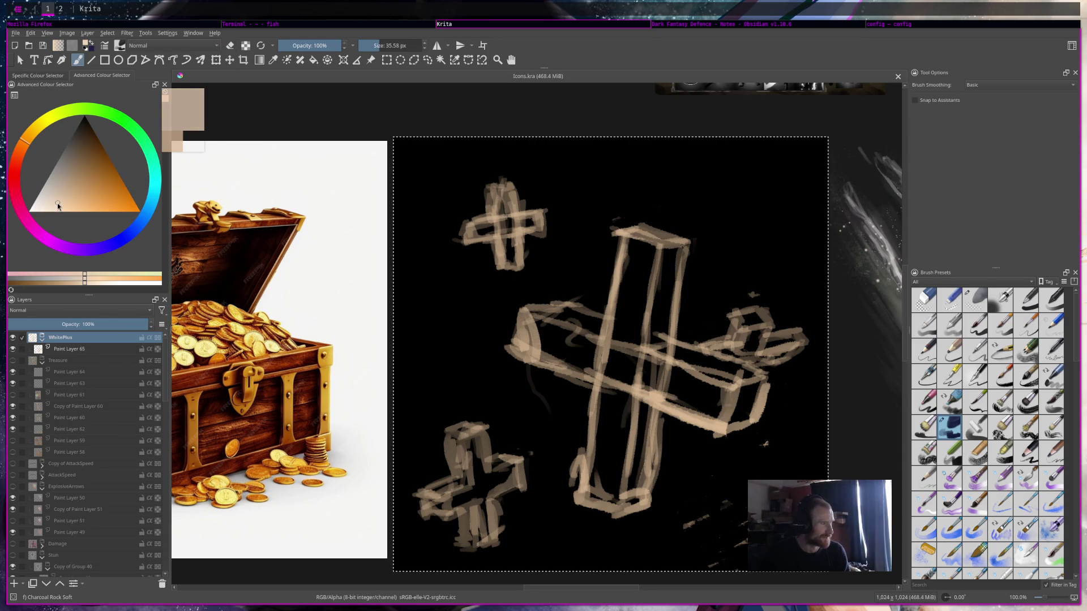
key(e)
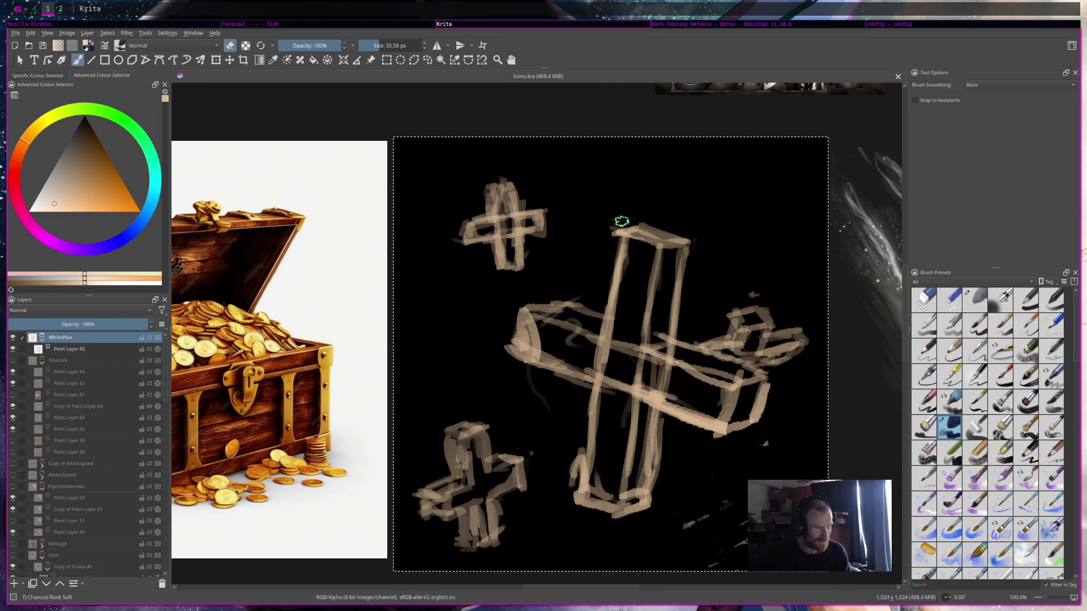
key(Page_Down)
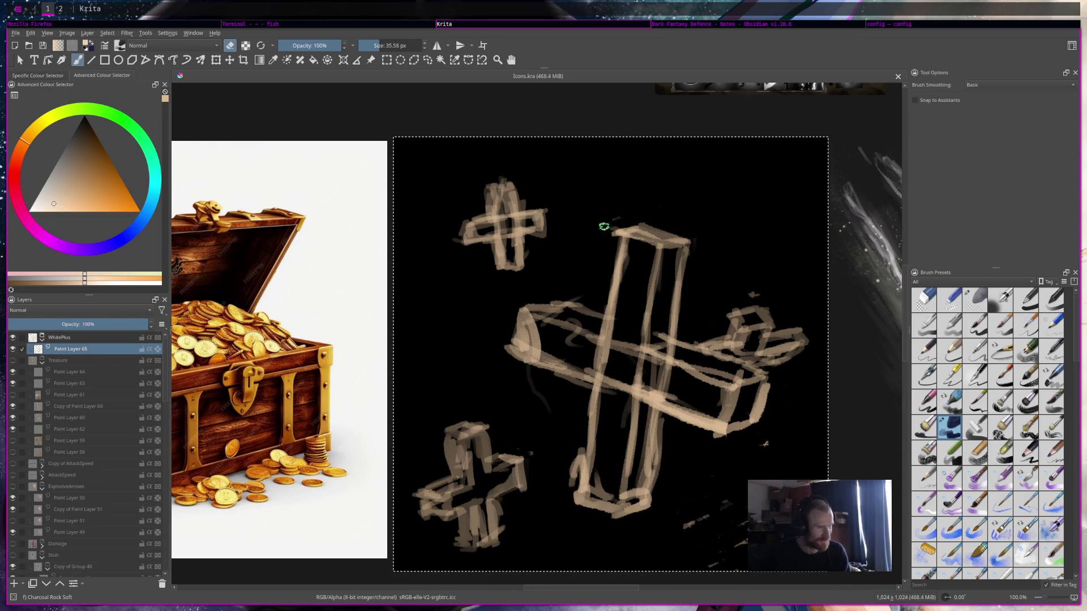
Paint light beige highlights along the big cross's vertical bar after erasing a stray mark.
drag(615, 223, 619, 337)
key(e)
drag(621, 247, 617, 343)
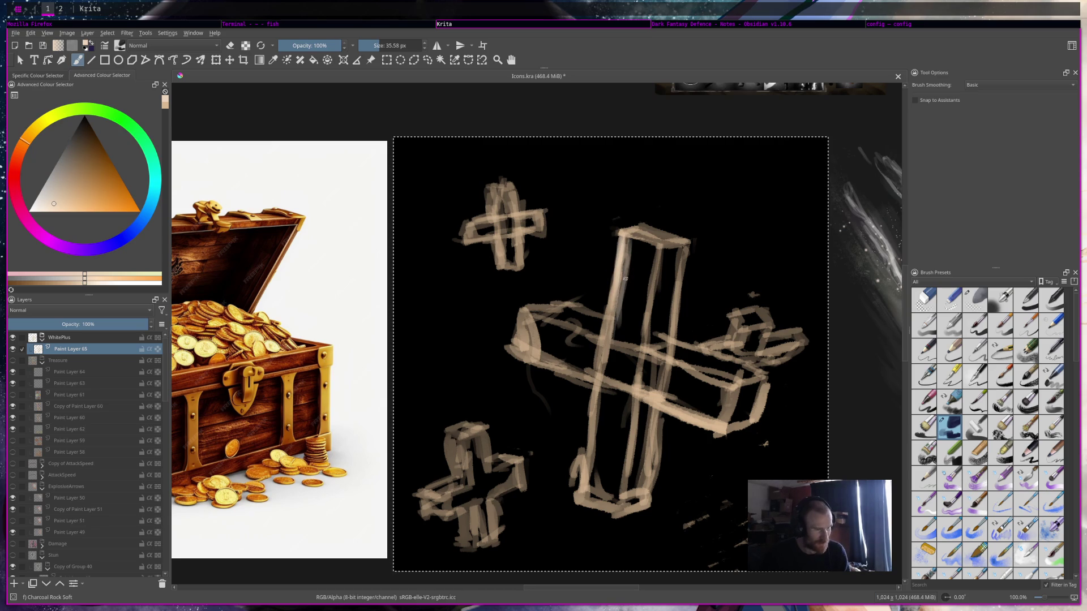
ctrl+click(623, 249)
drag(628, 300, 636, 235)
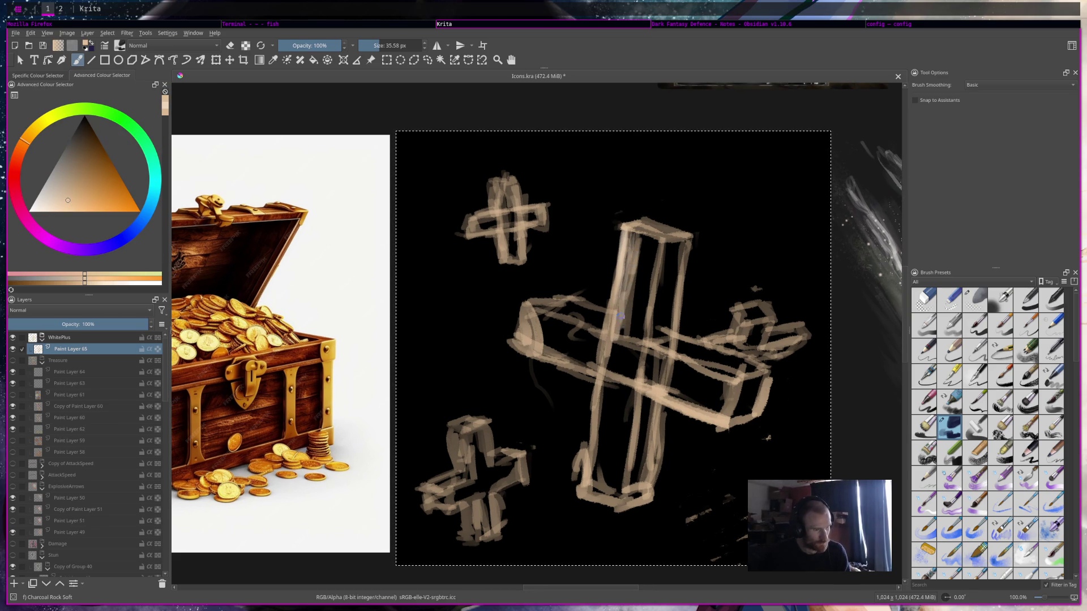
mouse_move(627, 340)
mouse_down()
mouse_move(637, 235)
mouse_move(648, 252)
mouse_move(649, 239)
mouse_move(620, 269)
mouse_move(626, 318)
mouse_move(651, 241)
mouse_move(629, 341)
mouse_move(566, 336)
mouse_move(547, 305)
mouse_up()
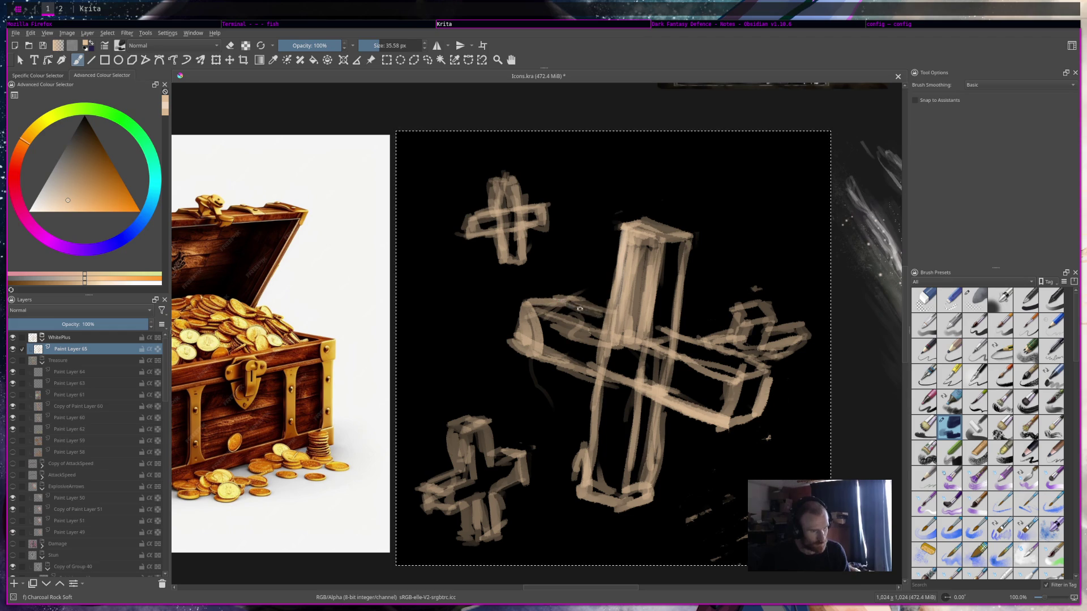
Trim the horizontal bar's left end into a rounded cap and fill it with light beige.
key(e)
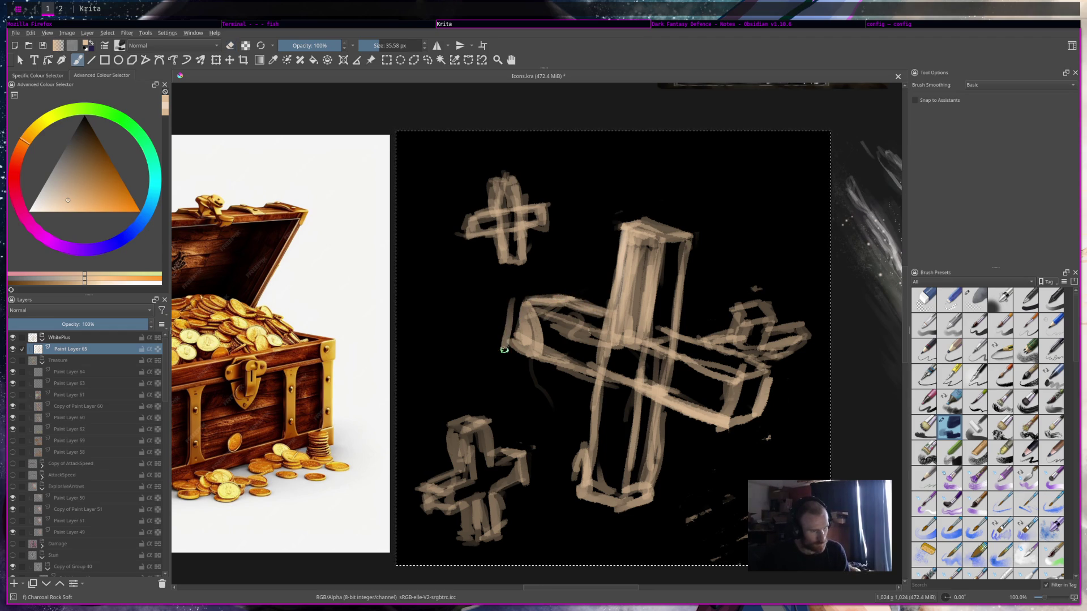
mouse_move(512, 303)
mouse_down()
mouse_move(506, 360)
mouse_move(584, 347)
mouse_up()
key(e)
mouse_move(524, 362)
mouse_down()
mouse_move(588, 342)
mouse_move(546, 318)
mouse_move(580, 326)
mouse_move(533, 317)
mouse_move(615, 345)
mouse_move(558, 323)
mouse_up()
mouse_move(603, 351)
mouse_down()
mouse_move(545, 324)
mouse_move(598, 339)
mouse_move(646, 380)
mouse_up()
Paint the vertical bar's right side and the horizontal bar's lower right, erasing stray strokes at its end.
mouse_move(656, 309)
mouse_down()
mouse_move(661, 342)
mouse_move(659, 280)
mouse_up()
drag(665, 331, 667, 247)
mouse_move(661, 289)
mouse_down()
mouse_move(663, 243)
mouse_move(662, 328)
mouse_move(675, 244)
mouse_move(670, 328)
mouse_move(663, 246)
mouse_move(676, 242)
mouse_up()
key(e)
key(e)
mouse_move(589, 316)
mouse_down()
mouse_move(540, 310)
mouse_move(600, 324)
mouse_move(546, 305)
mouse_move(605, 334)
mouse_move(558, 337)
mouse_move(640, 368)
mouse_move(617, 371)
mouse_move(685, 402)
mouse_up()
mouse_move(589, 377)
mouse_down()
mouse_move(696, 404)
mouse_move(689, 376)
mouse_move(637, 351)
mouse_move(730, 381)
mouse_move(709, 406)
mouse_move(724, 385)
mouse_move(730, 419)
mouse_move(762, 374)
mouse_move(756, 408)
mouse_up()
key(e)
drag(776, 369, 762, 411)
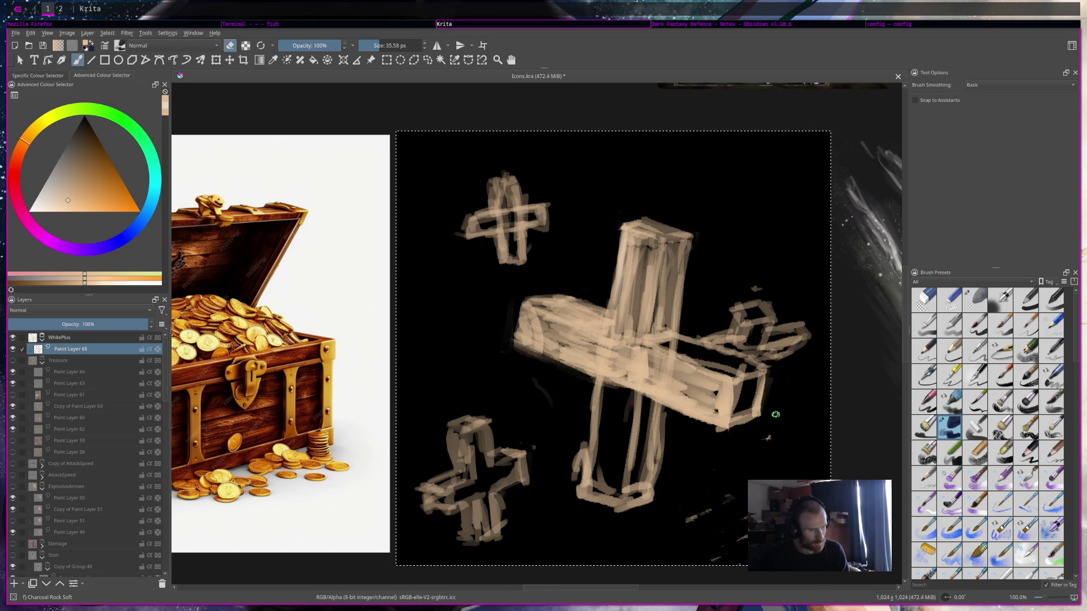
Brighten the horizontal bar and fill the lower vertical bar, trimming its bottom end.
key(e)
mouse_move(663, 346)
mouse_down()
mouse_move(748, 368)
mouse_move(742, 409)
mouse_move(730, 390)
mouse_move(759, 379)
mouse_move(754, 408)
mouse_up()
mouse_move(603, 389)
mouse_down()
mouse_move(595, 438)
mouse_move(606, 469)
mouse_move(617, 396)
mouse_move(615, 483)
mouse_up()
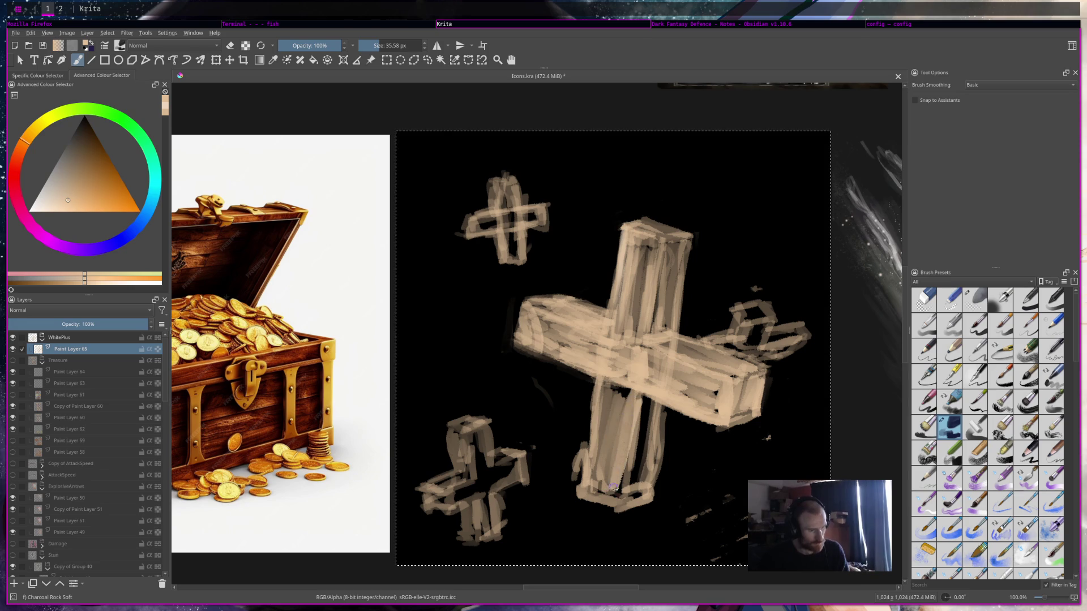
mouse_move(620, 397)
mouse_down()
mouse_move(607, 385)
mouse_move(597, 442)
mouse_move(614, 469)
mouse_move(623, 391)
mouse_move(607, 487)
mouse_move(572, 476)
mouse_move(595, 385)
mouse_up()
key(e)
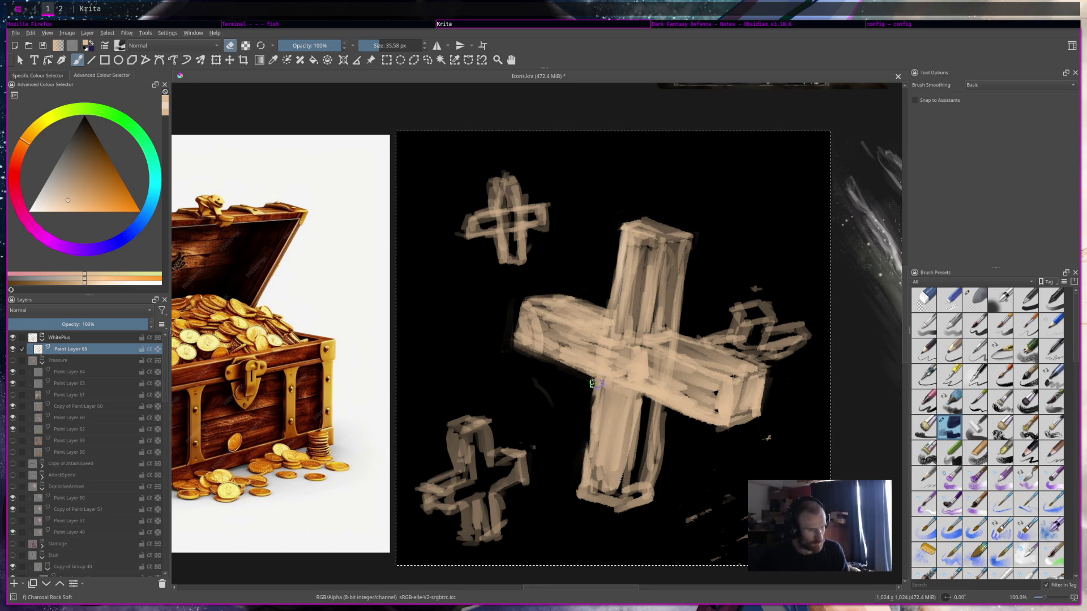
mouse_move(578, 435)
mouse_down()
mouse_move(601, 503)
mouse_move(563, 483)
mouse_move(630, 517)
mouse_up()
key(e)
mouse_move(630, 461)
mouse_down()
mouse_move(642, 403)
mouse_move(633, 492)
mouse_move(650, 407)
mouse_up()
mouse_move(648, 481)
mouse_down()
mouse_move(645, 400)
mouse_move(662, 473)
mouse_up()
Trim the lower bar's right edge and brighten it with beige strokes.
key(e)
mouse_move(662, 413)
mouse_down()
mouse_move(657, 498)
mouse_move(652, 491)
mouse_up()
key(e)
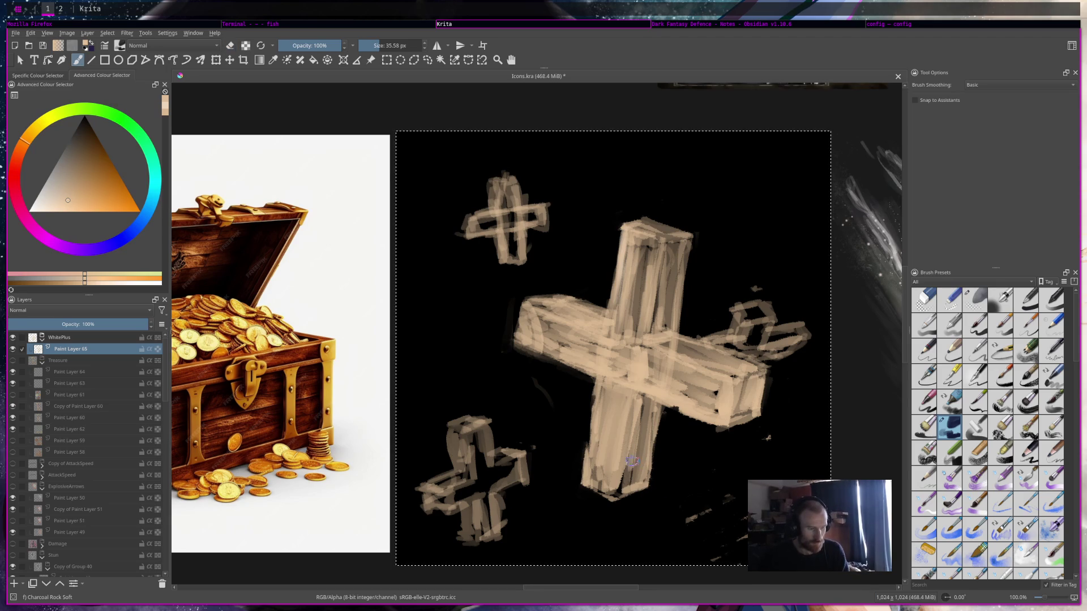
drag(636, 431, 628, 474)
drag(638, 389, 618, 481)
drag(628, 414, 619, 491)
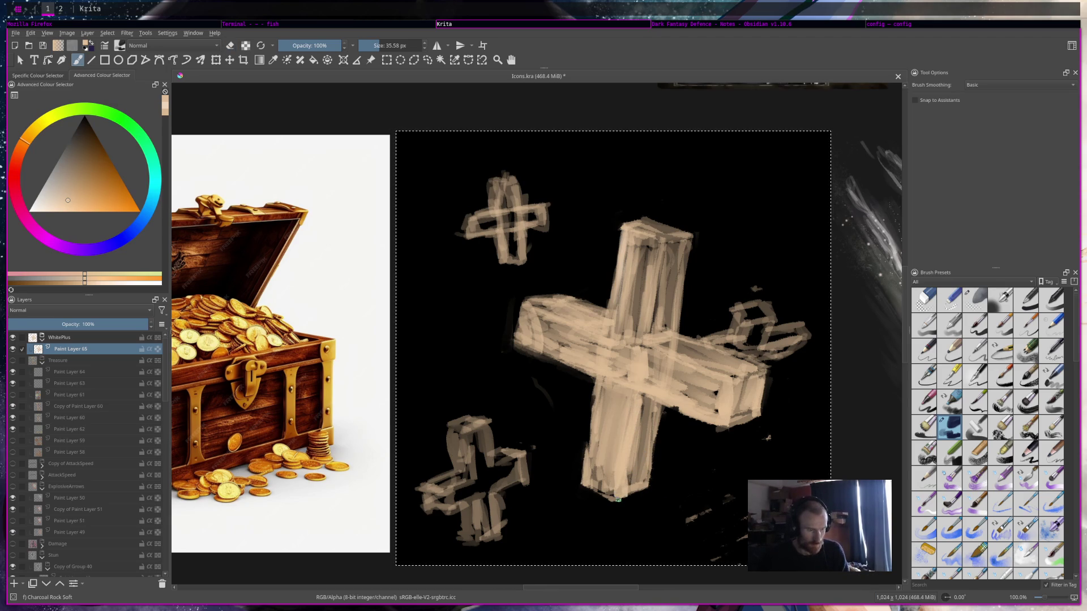
Add light strokes along the lower bar's left edge, the left arm, its end cap and the vertical bar's top.
drag(592, 391, 589, 451)
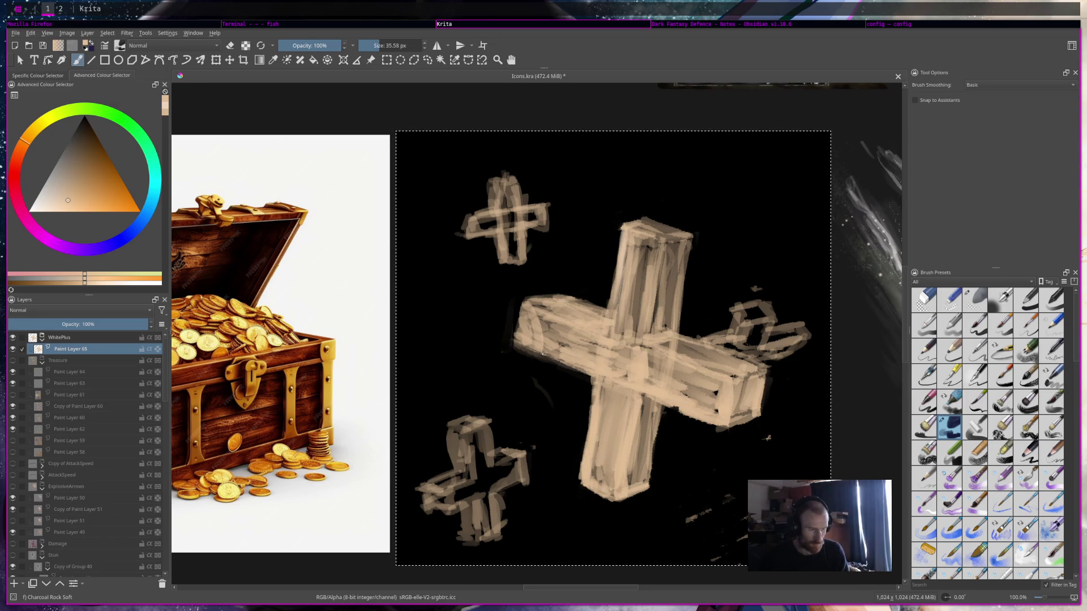
mouse_move(528, 342)
mouse_down()
mouse_move(594, 371)
mouse_move(563, 352)
mouse_up()
mouse_move(527, 318)
mouse_down()
mouse_move(518, 340)
mouse_move(524, 305)
mouse_move(591, 324)
mouse_up()
mouse_move(633, 243)
mouse_down()
mouse_move(610, 337)
mouse_move(634, 233)
mouse_move(652, 237)
mouse_up()
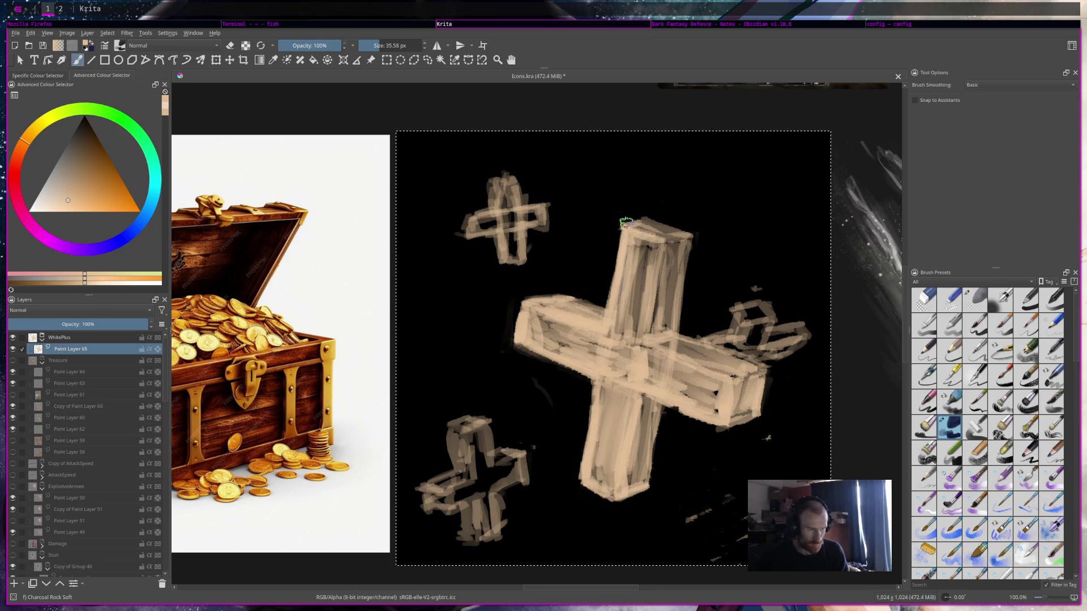
key(e)
key(e)
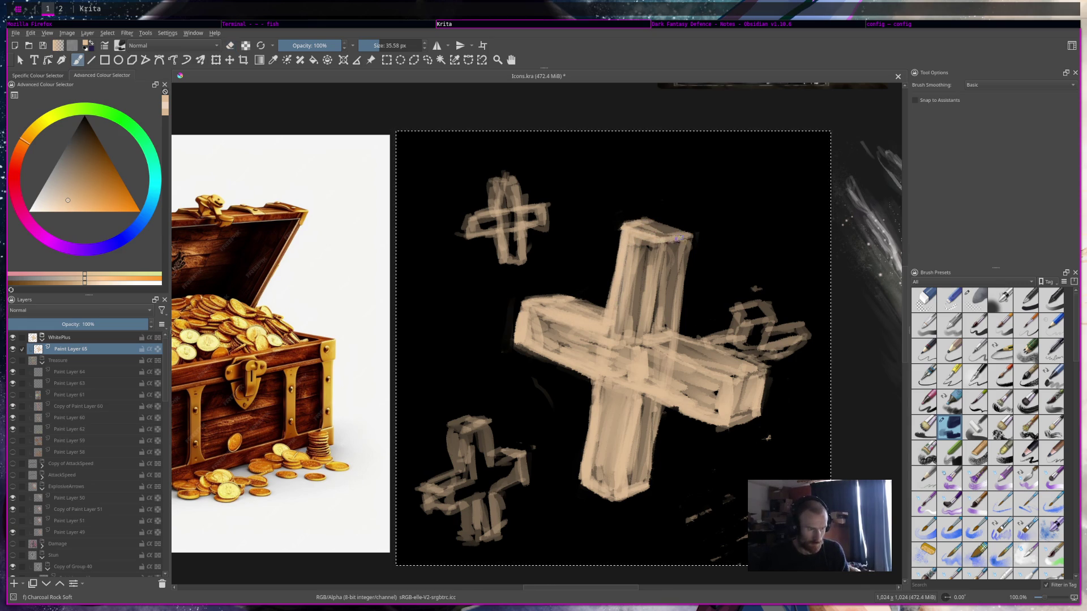
Smooth and lighten the upper and lower bars and left arm, trimming the right arm's lower edge.
mouse_move(658, 243)
mouse_down()
mouse_move(642, 352)
mouse_move(712, 371)
mouse_up()
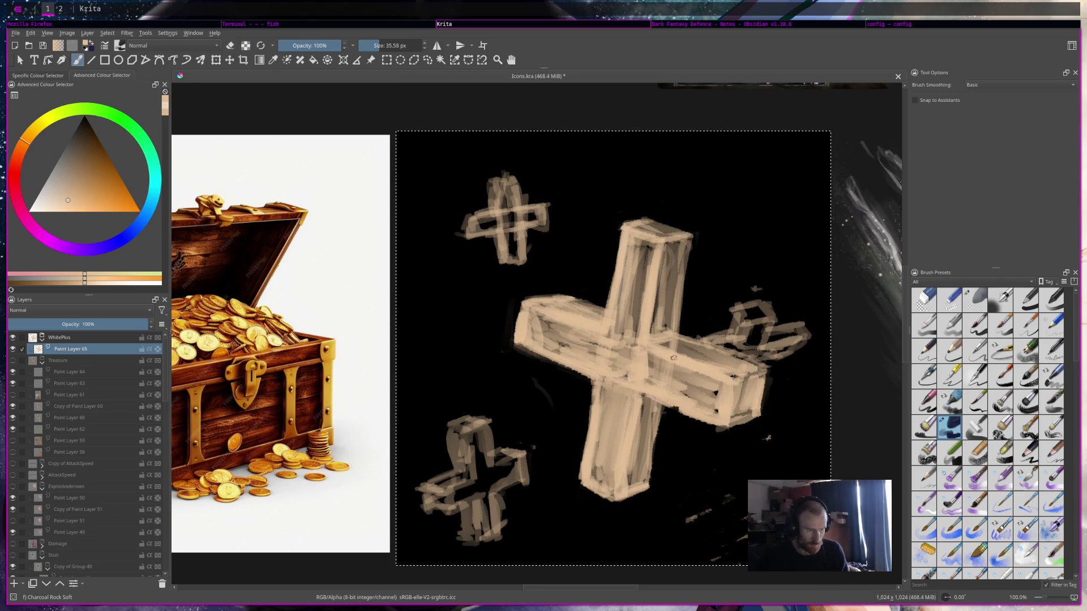
mouse_move(626, 408)
mouse_down()
mouse_move(617, 455)
mouse_move(592, 397)
mouse_move(584, 460)
mouse_up()
mouse_move(589, 408)
mouse_down()
mouse_move(582, 476)
mouse_move(594, 395)
mouse_move(598, 441)
mouse_up()
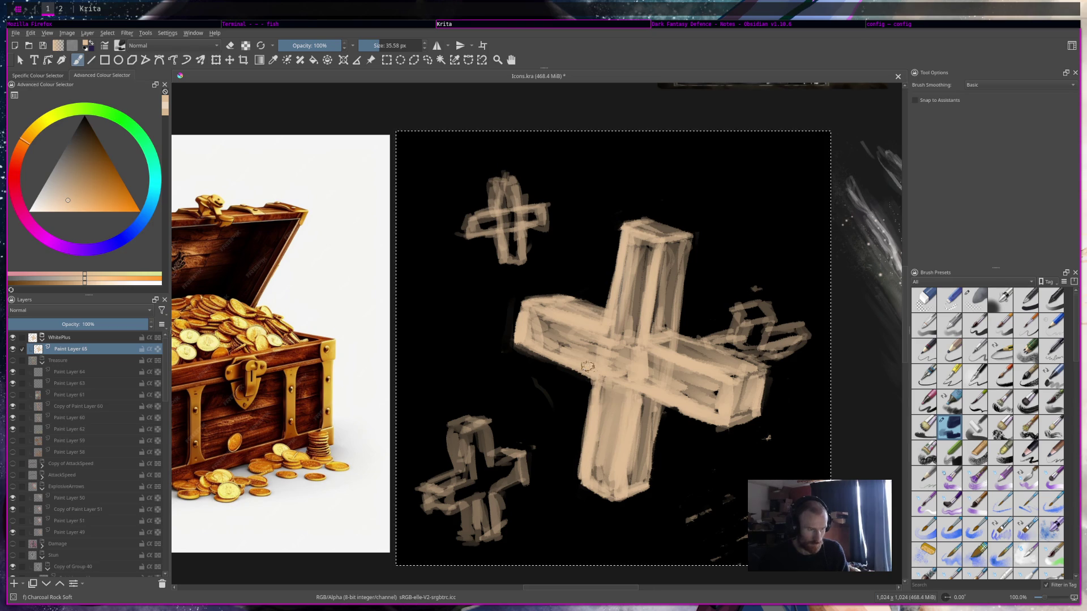
mouse_move(556, 346)
mouse_down()
mouse_move(586, 348)
mouse_move(572, 337)
mouse_move(575, 320)
mouse_move(597, 346)
mouse_move(598, 335)
mouse_up()
mouse_move(684, 388)
mouse_down()
mouse_move(720, 396)
mouse_move(695, 401)
mouse_up()
key(e)
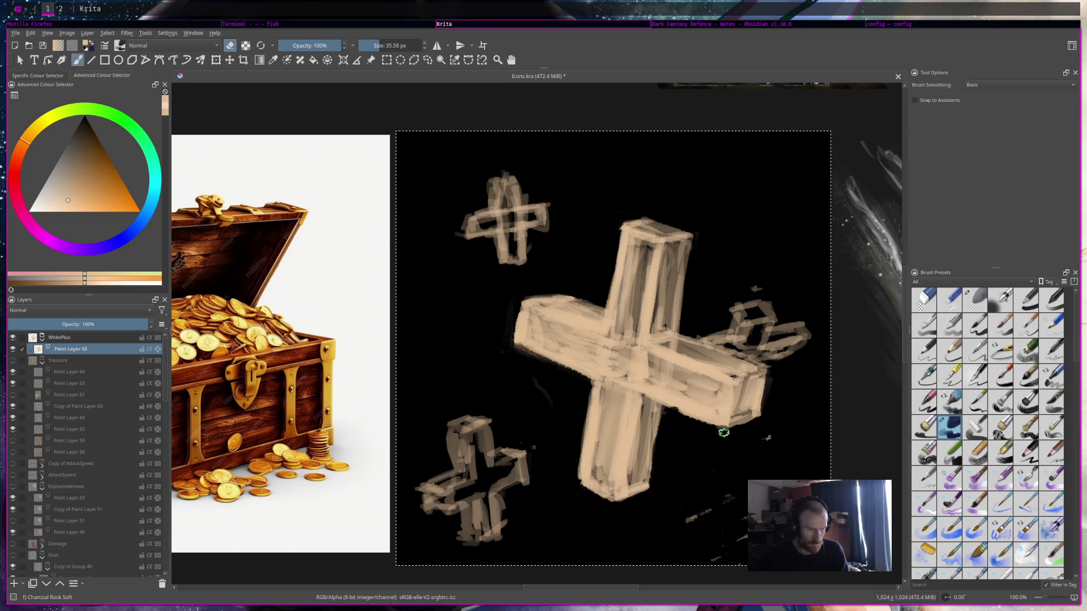
drag(736, 430, 756, 417)
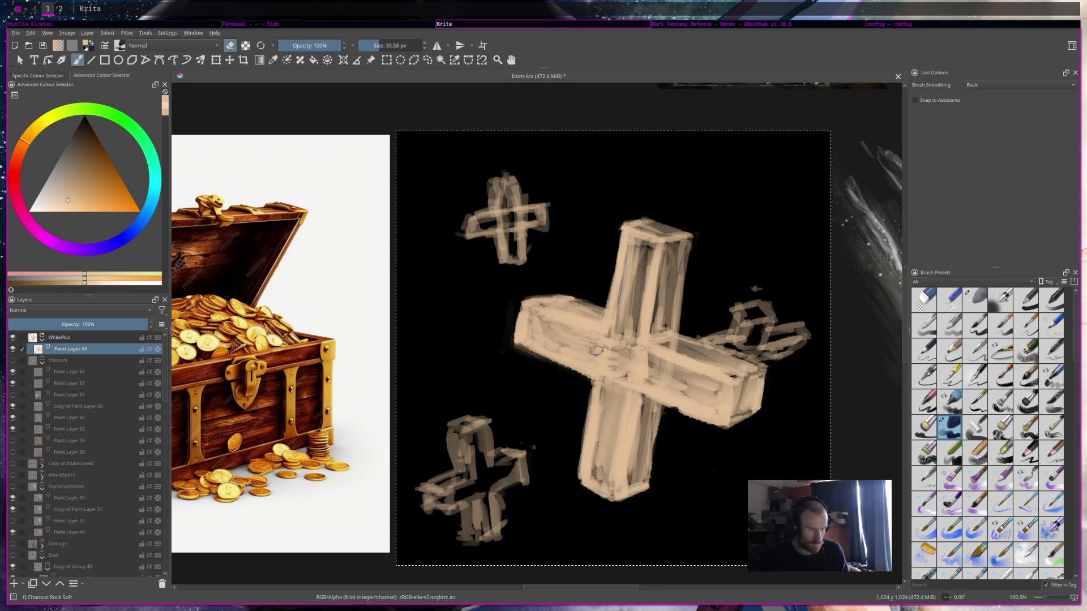
Shrink the brush to 11.89 px and repaint the small upper-left cross's bar and left arm tip.
key(e)
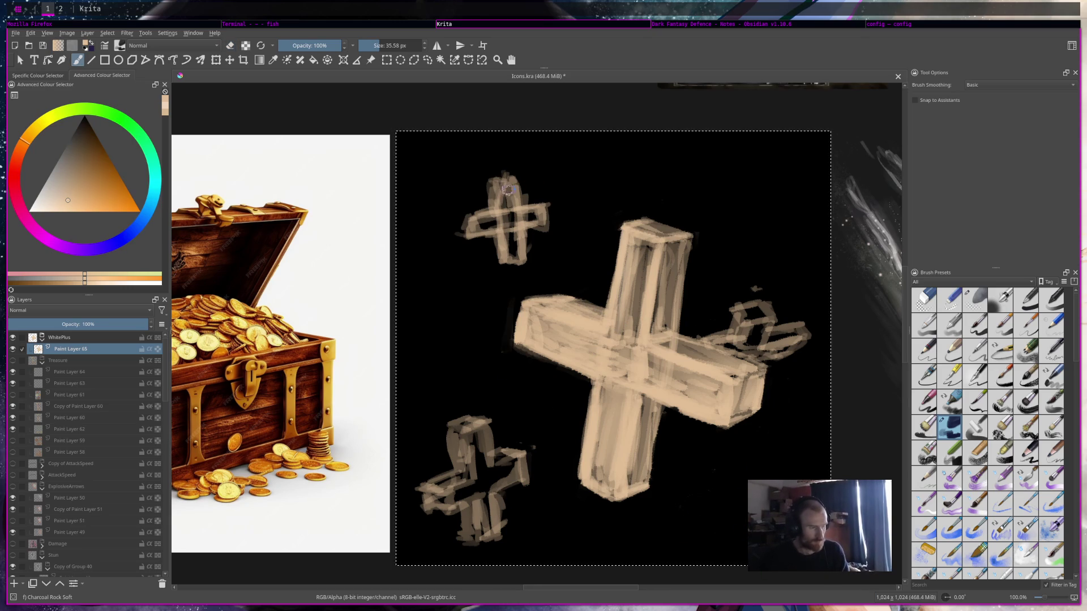
key(bracketleft)
key(bracketleft)
key(bracketleft)
key(bracketleft)
key(bracketleft)
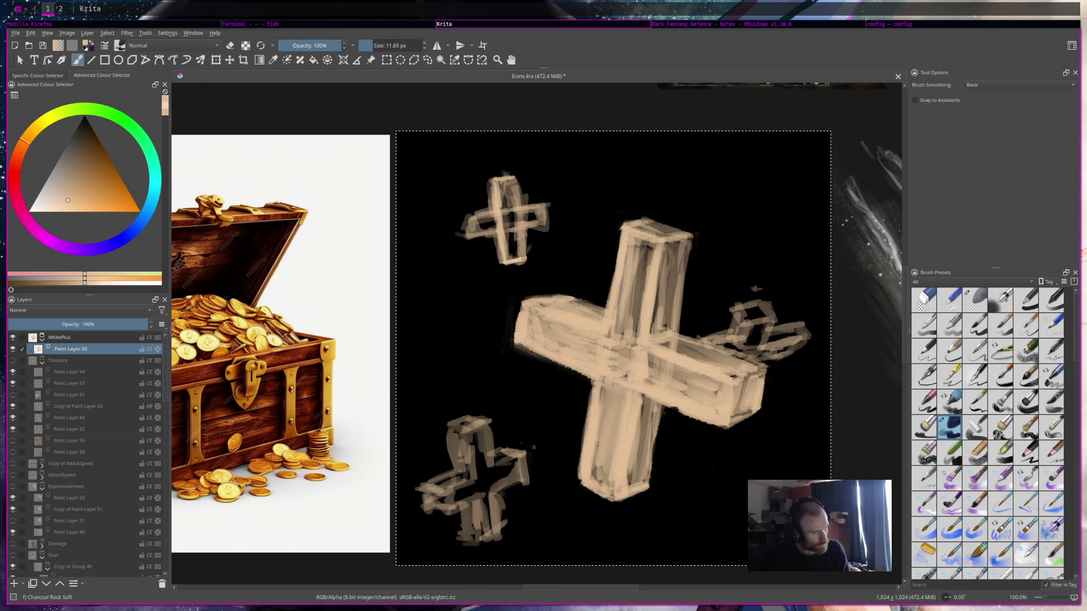
drag(517, 199, 525, 217)
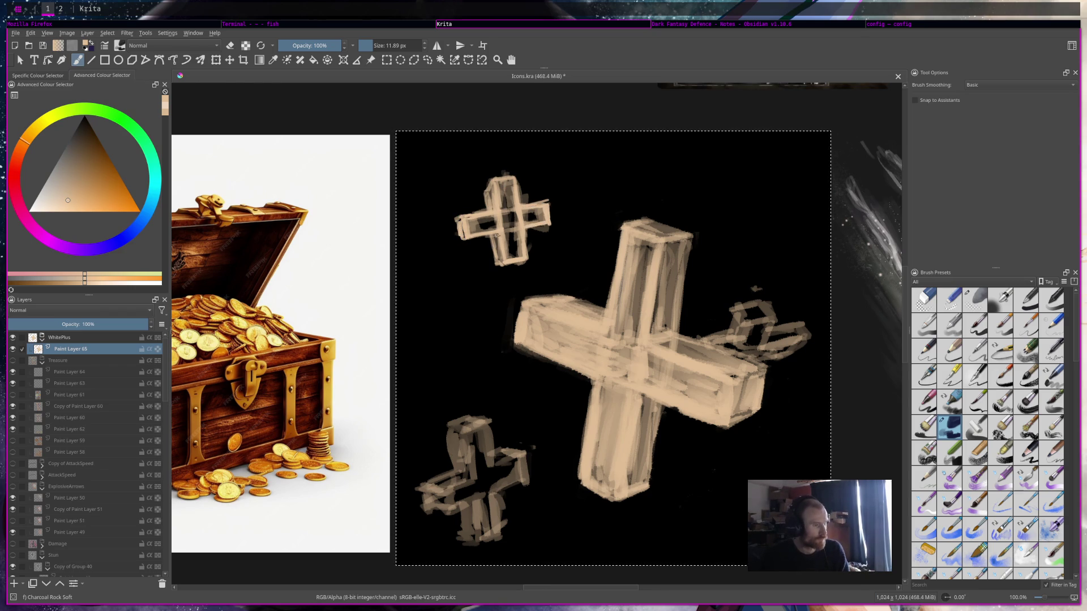
key(e)
mouse_move(462, 215)
mouse_down()
mouse_move(460, 242)
mouse_move(466, 224)
mouse_up()
key(e)
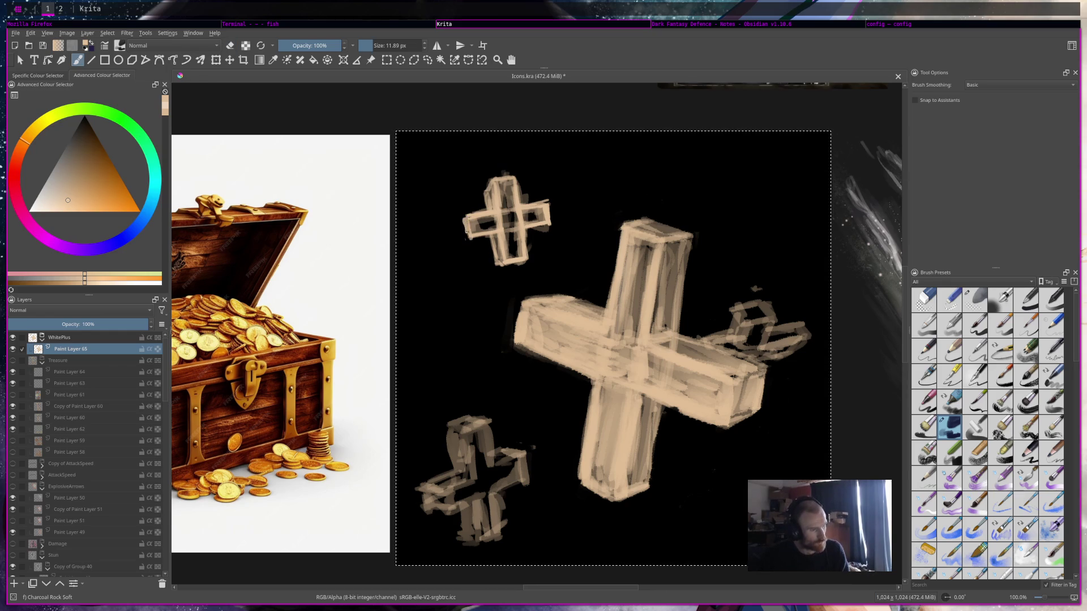
drag(462, 237, 462, 221)
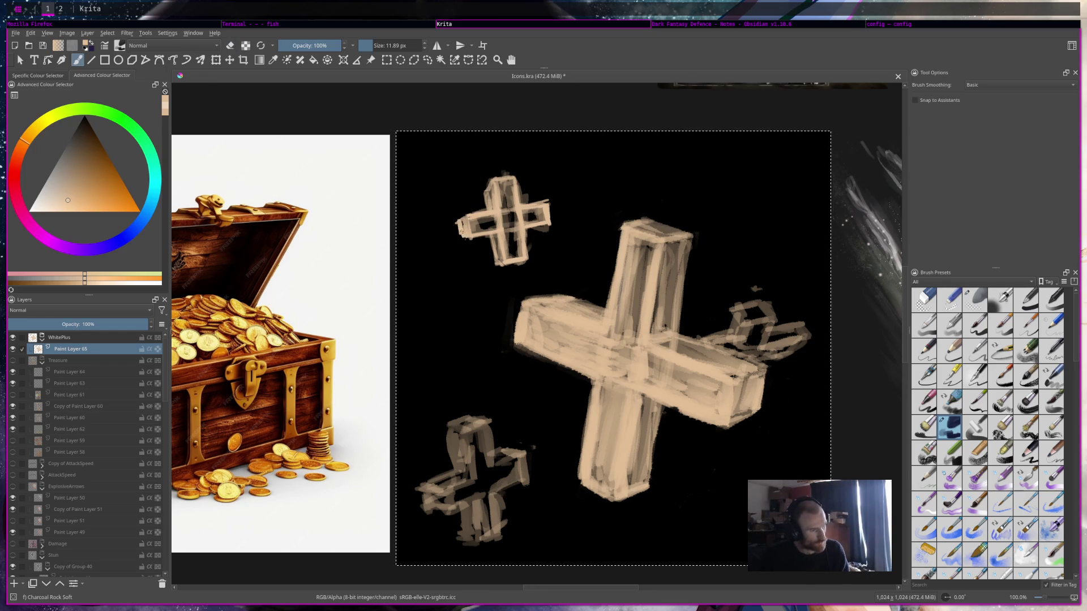
Save the drawing to Icons.kra.
key(e)
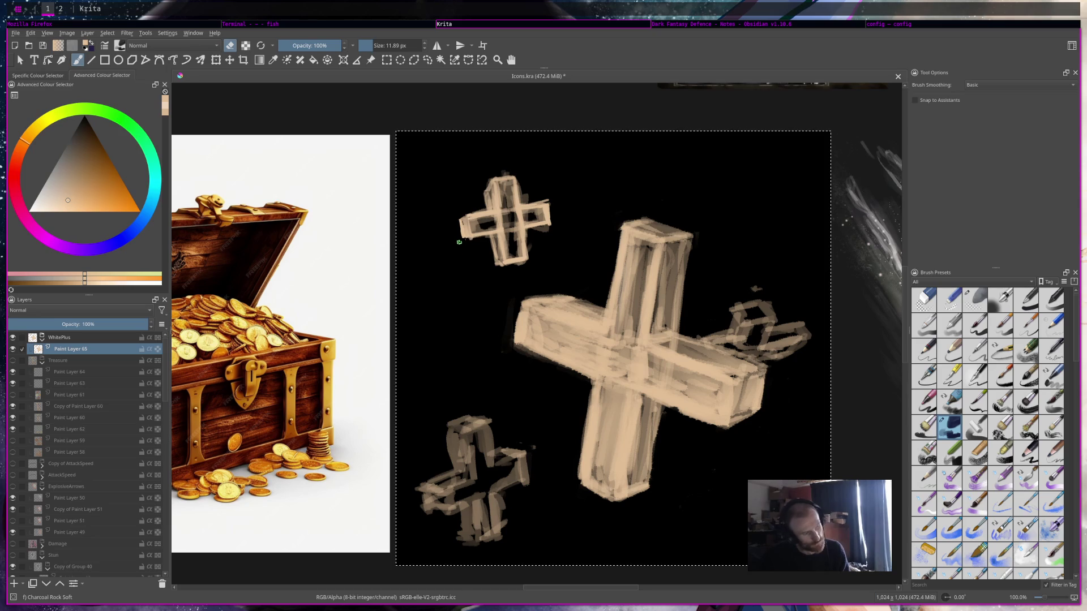
key(e)
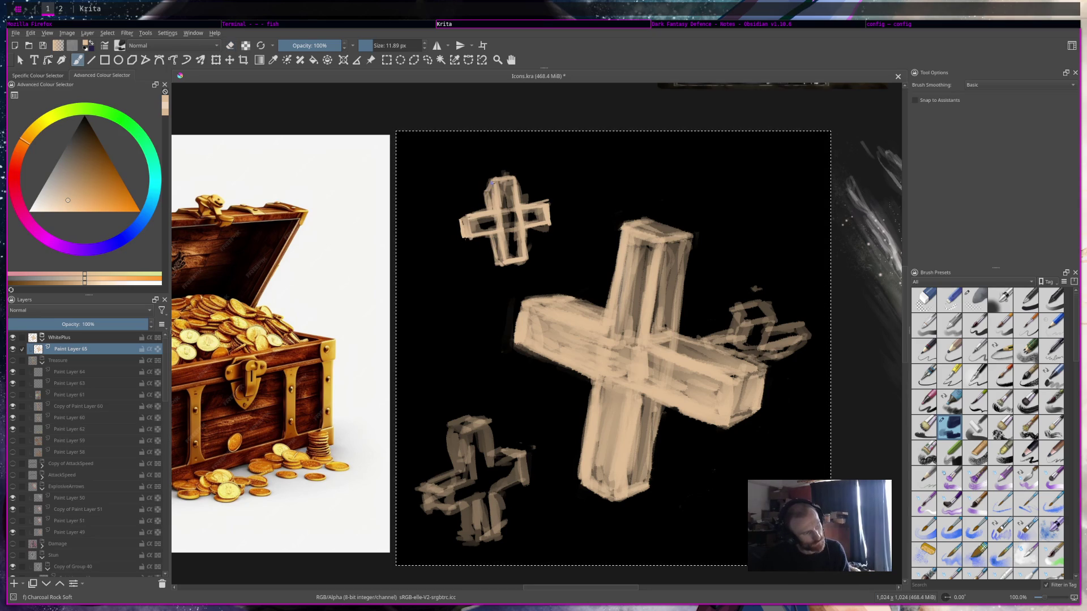
key(e)
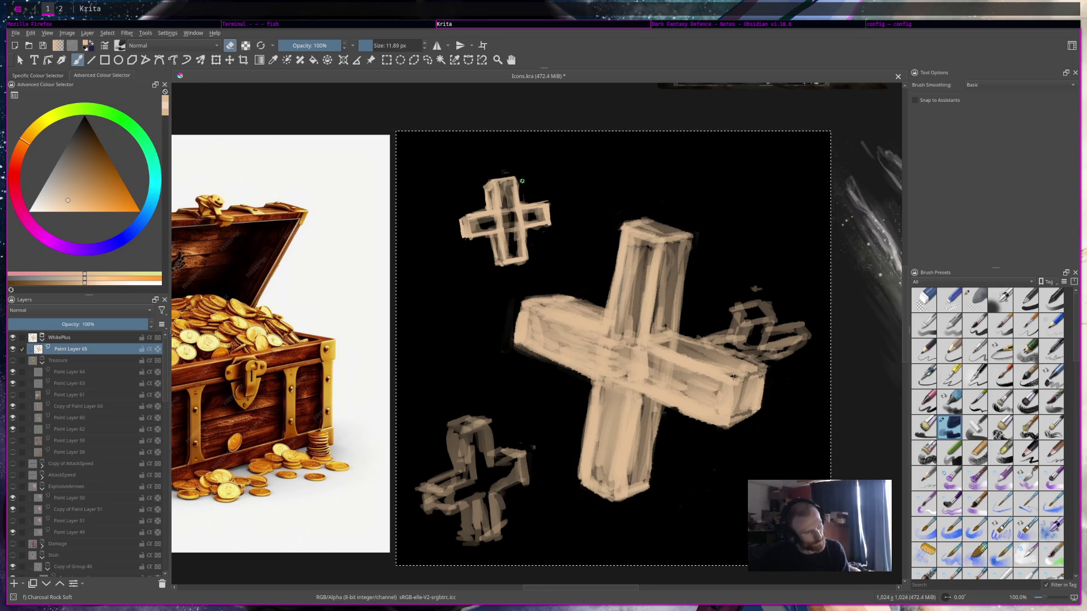
key(ctrl+s)
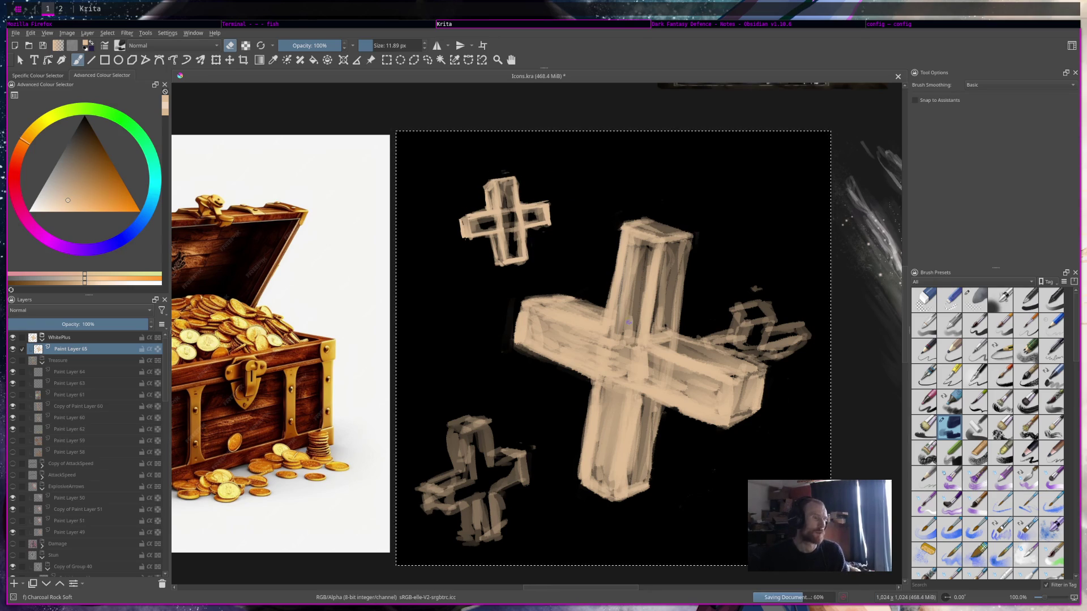
Paint light beige strokes along the small cube's top and right edges, saving midway.
key(e)
mouse_move(735, 311)
mouse_down()
mouse_move(739, 323)
mouse_move(771, 321)
mouse_move(745, 306)
mouse_move(730, 327)
mouse_up()
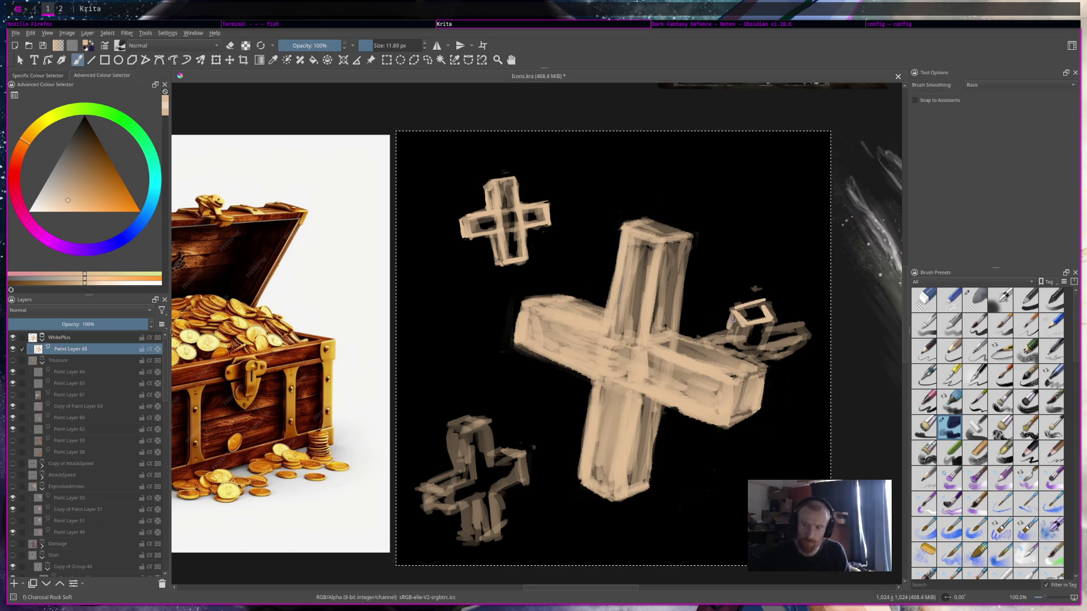
key(ctrl+s)
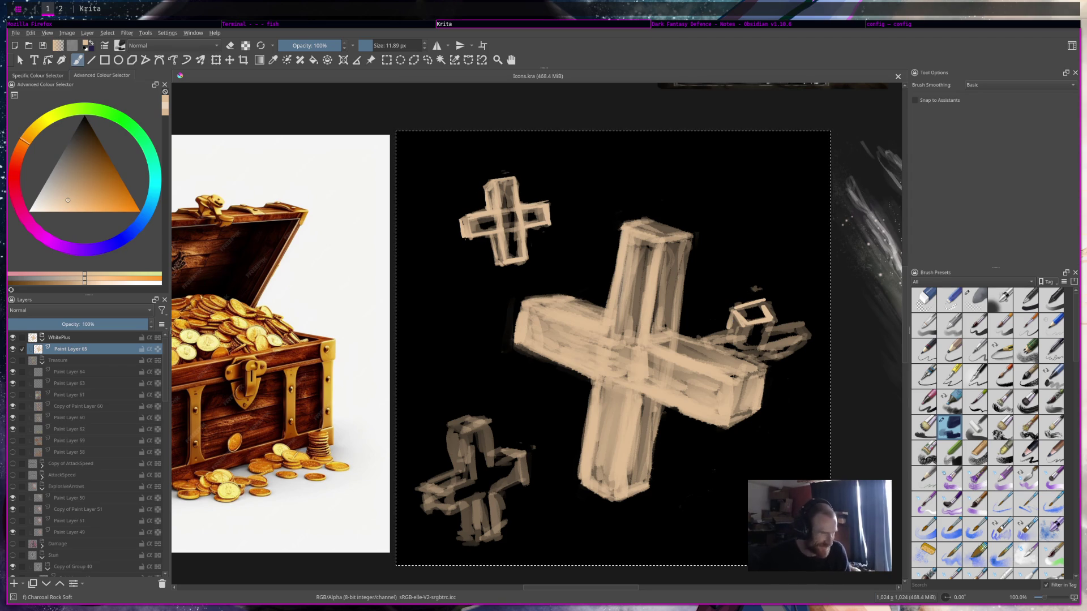
drag(744, 326, 731, 345)
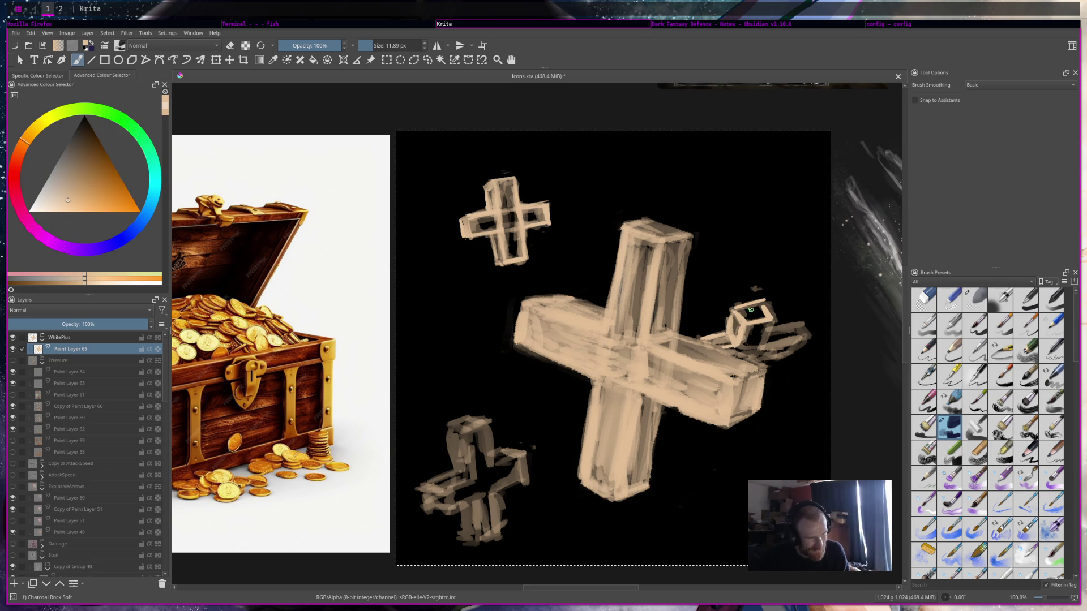
key(e)
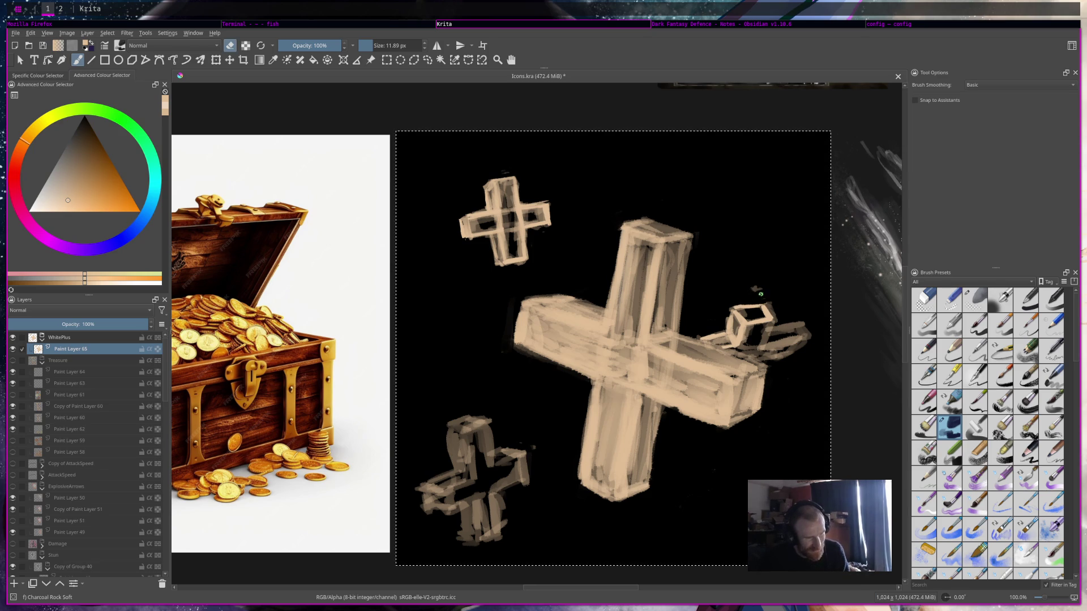
key(e)
drag(756, 304, 758, 302)
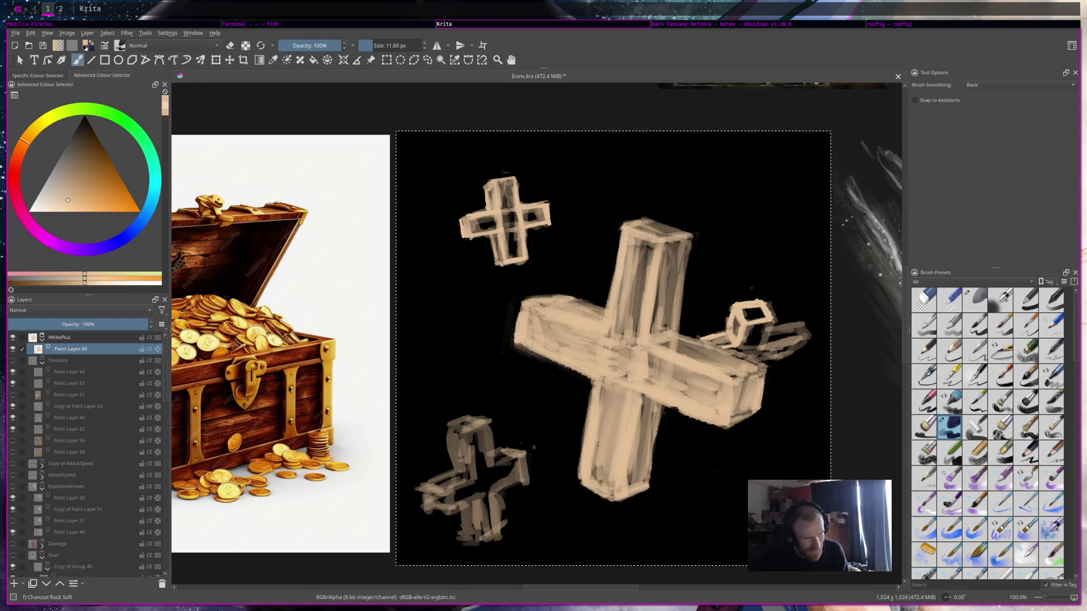
mouse_move(768, 324)
mouse_down()
mouse_move(760, 344)
mouse_move(800, 338)
mouse_move(793, 324)
mouse_up()
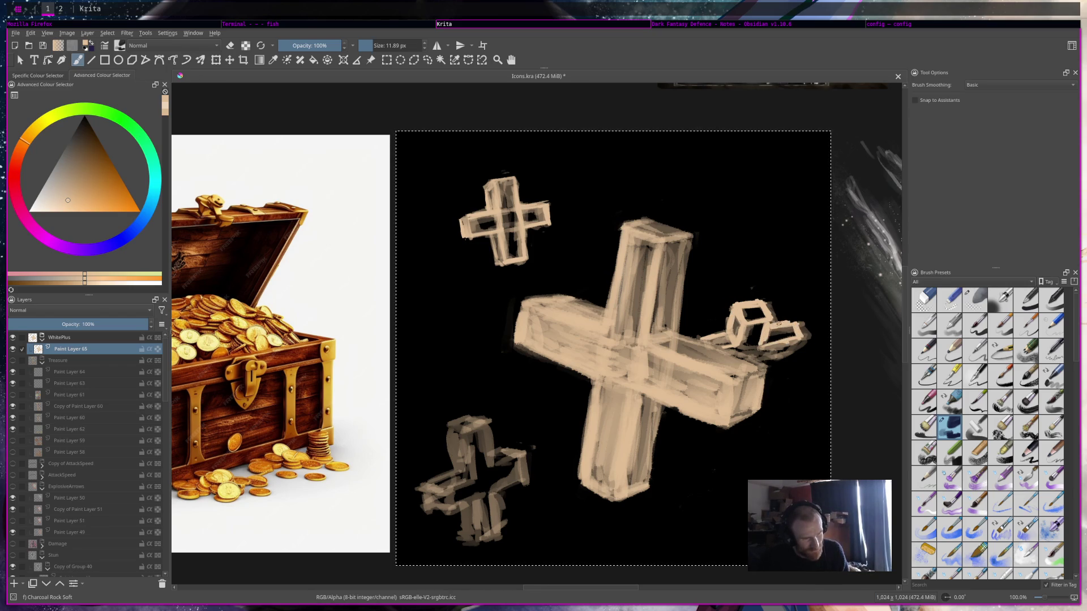
Erase the cube arm's right tip, save, and add a light stroke along the lower-left cross's top.
key(e)
mouse_move(807, 323)
mouse_down()
mouse_move(808, 341)
mouse_move(796, 342)
mouse_up()
key(e)
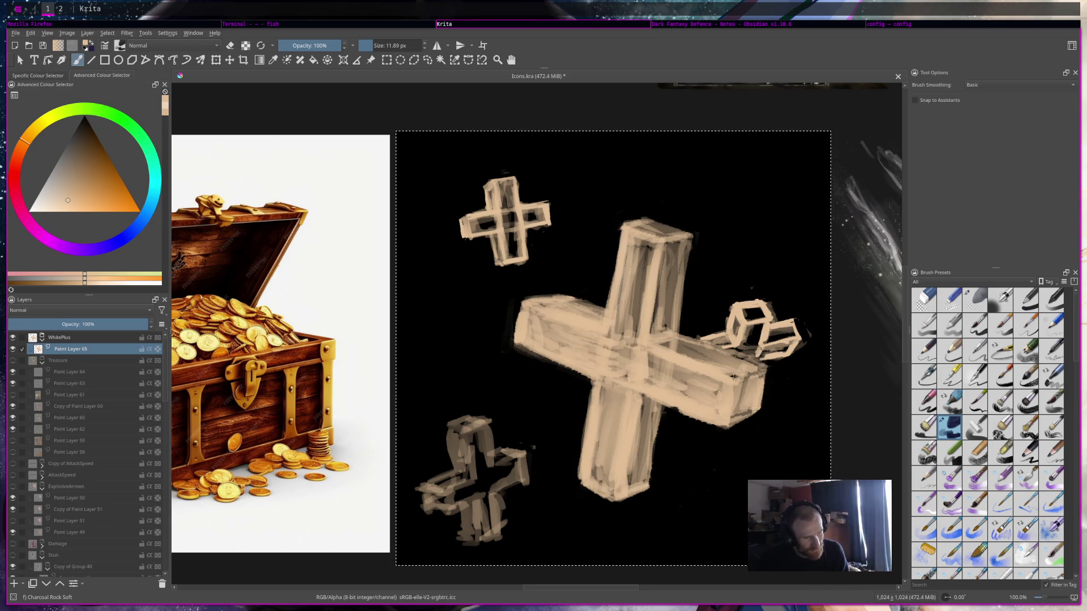
key(e)
drag(796, 353, 787, 357)
key(ctrl+s)
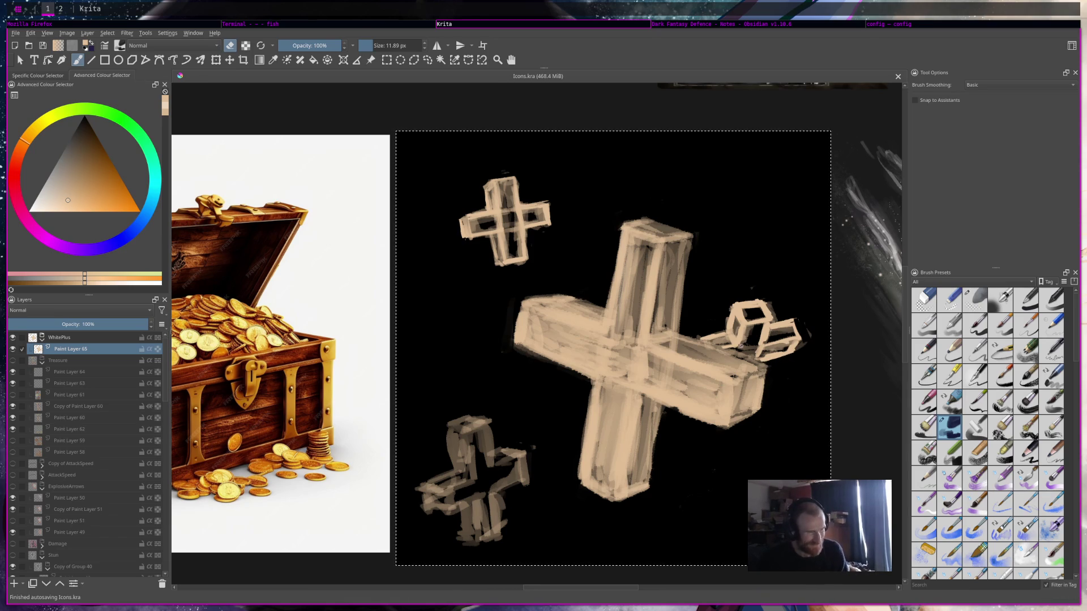
drag(744, 347, 735, 347)
key(e)
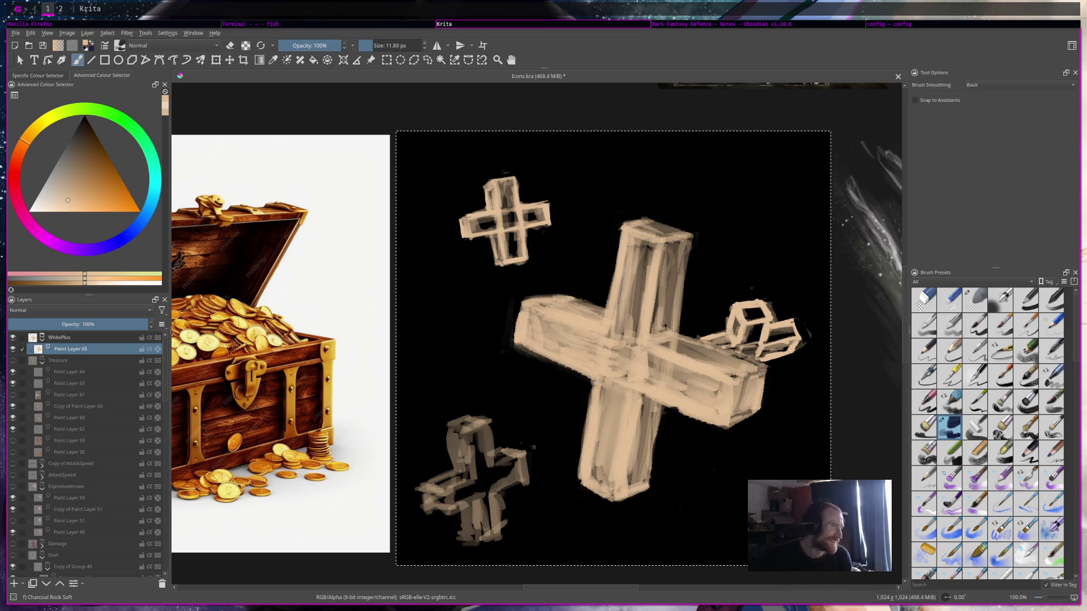
mouse_move(467, 434)
mouse_down()
mouse_move(492, 424)
mouse_move(496, 459)
mouse_up()
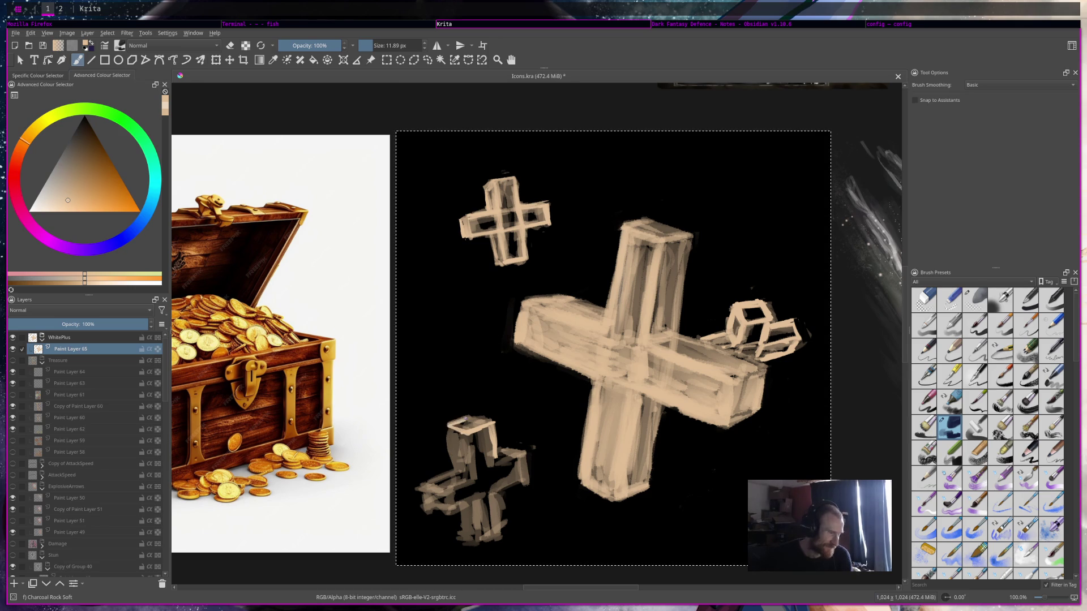
Paint beige strokes over the lower-left cross's top, inner edge, bottom edge and right arm.
mouse_move(463, 420)
mouse_down()
mouse_move(493, 419)
mouse_move(452, 470)
mouse_up()
mouse_move(468, 432)
mouse_down()
mouse_move(472, 477)
mouse_move(444, 490)
mouse_move(416, 484)
mouse_move(419, 510)
mouse_move(448, 516)
mouse_move(505, 489)
mouse_up()
mouse_move(453, 513)
mouse_down()
mouse_move(513, 485)
mouse_move(502, 482)
mouse_move(510, 459)
mouse_up()
drag(460, 484, 522, 448)
drag(470, 480, 482, 520)
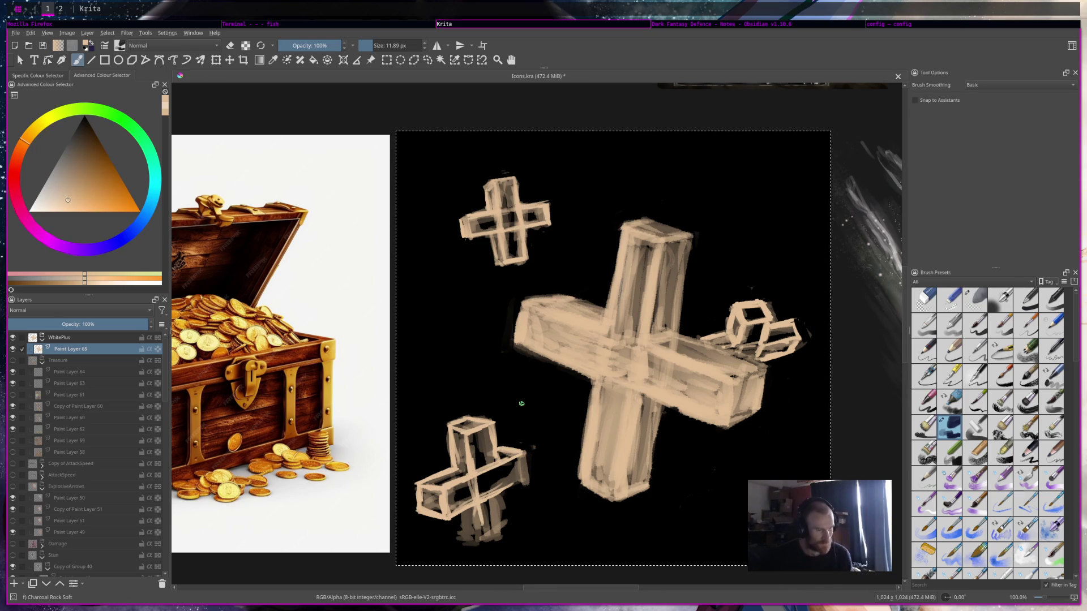
Erase dark separating lines into the large cross.
key(e)
mouse_move(609, 343)
mouse_down()
mouse_move(608, 369)
mouse_move(623, 345)
mouse_up()
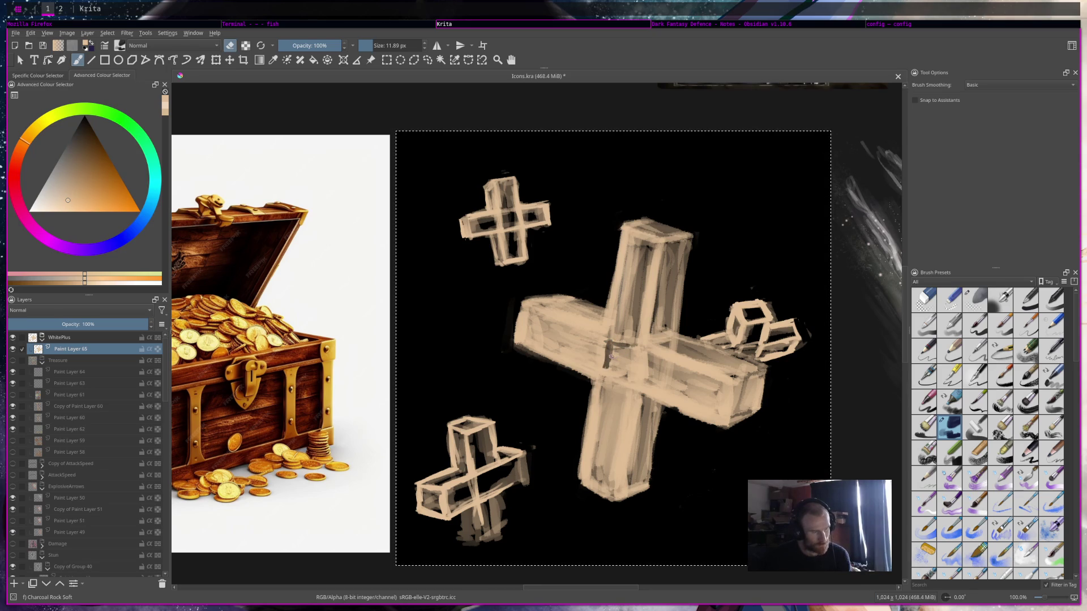
key(e)
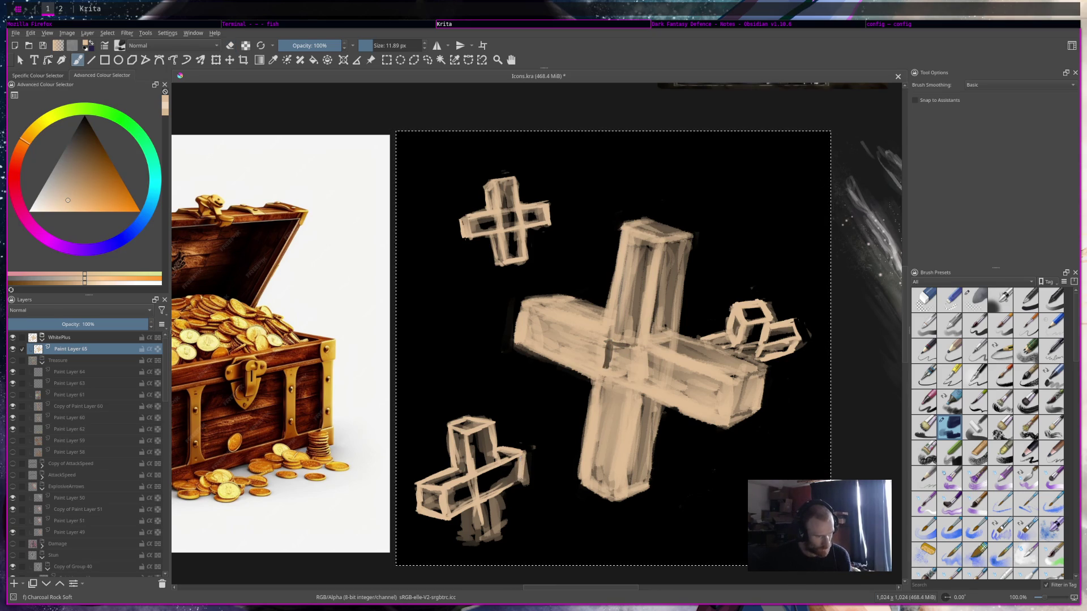
Add light strokes down the lower-left cross's upright and save Icons.kra.
drag(501, 467, 499, 535)
drag(475, 497, 478, 543)
mouse_move(477, 507)
mouse_down()
mouse_move(476, 544)
mouse_move(459, 542)
mouse_up()
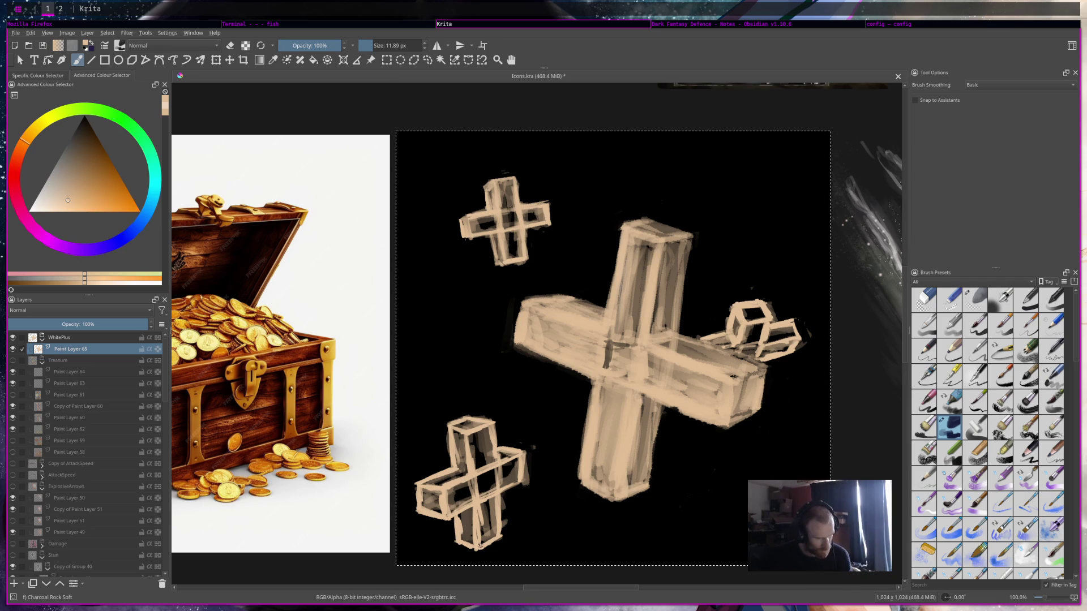
key(e)
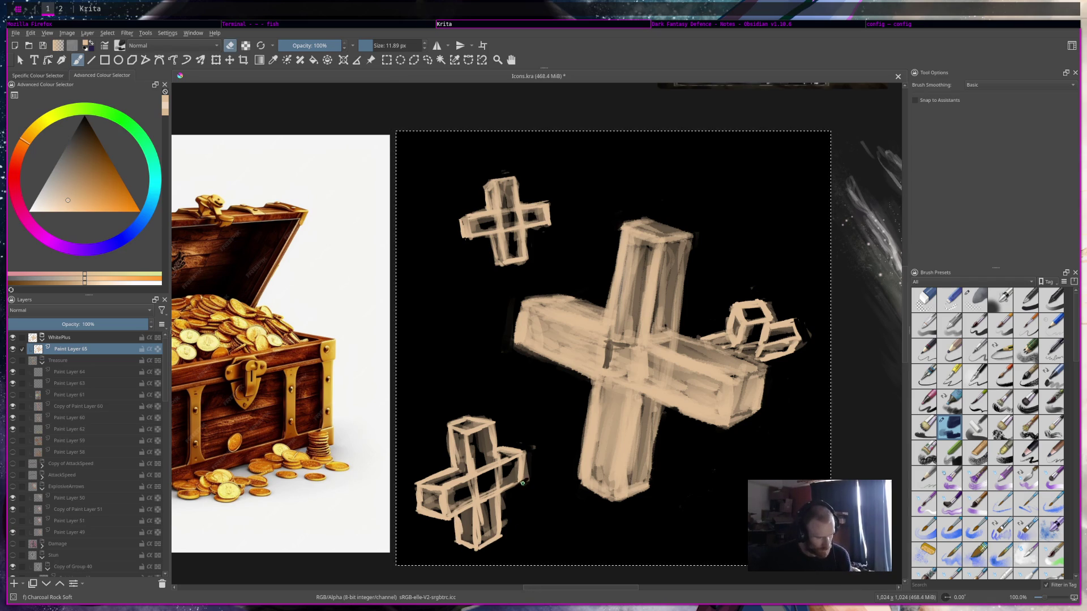
key(e)
key(e)
key(ctrl+s)
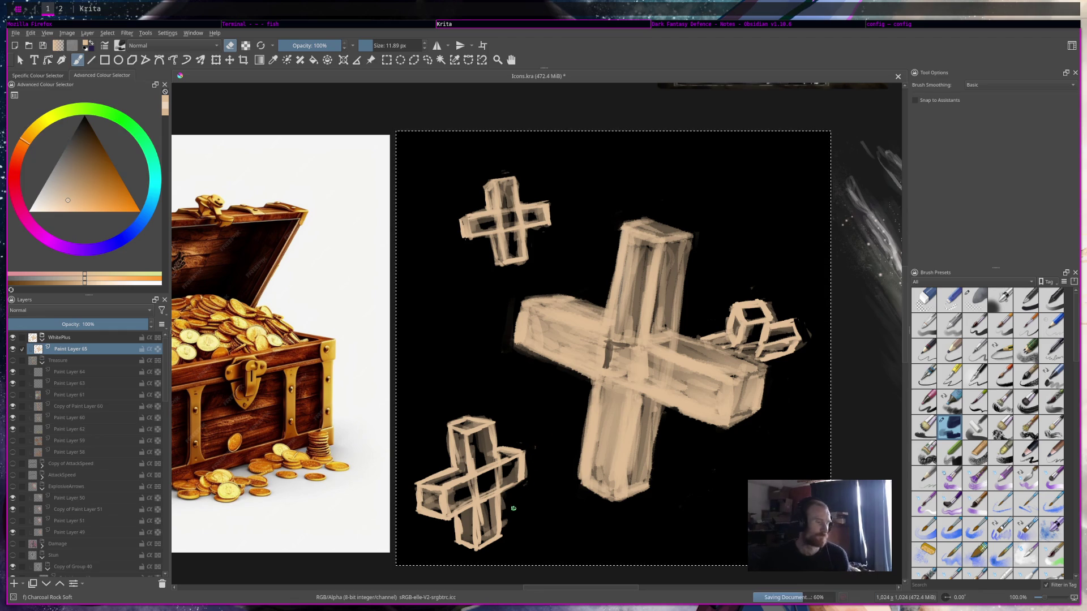
Enlarge the brush to 37.80 px and lighten the small upper-left cross and right cube's top.
scroll(522, 450, down, 5)
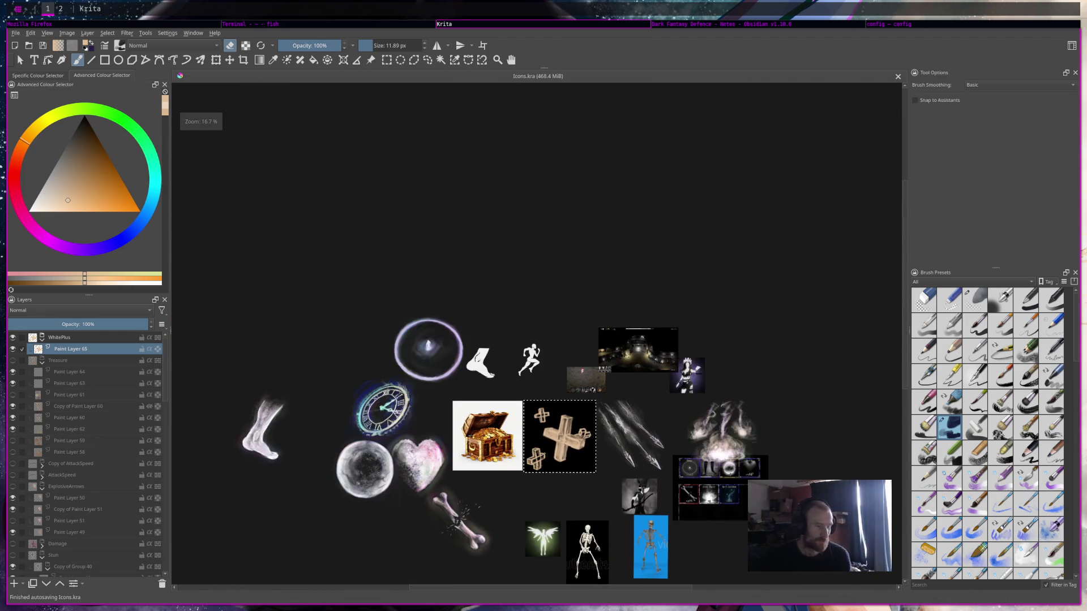
scroll(513, 397, up, 2)
scroll(505, 353, up, 2)
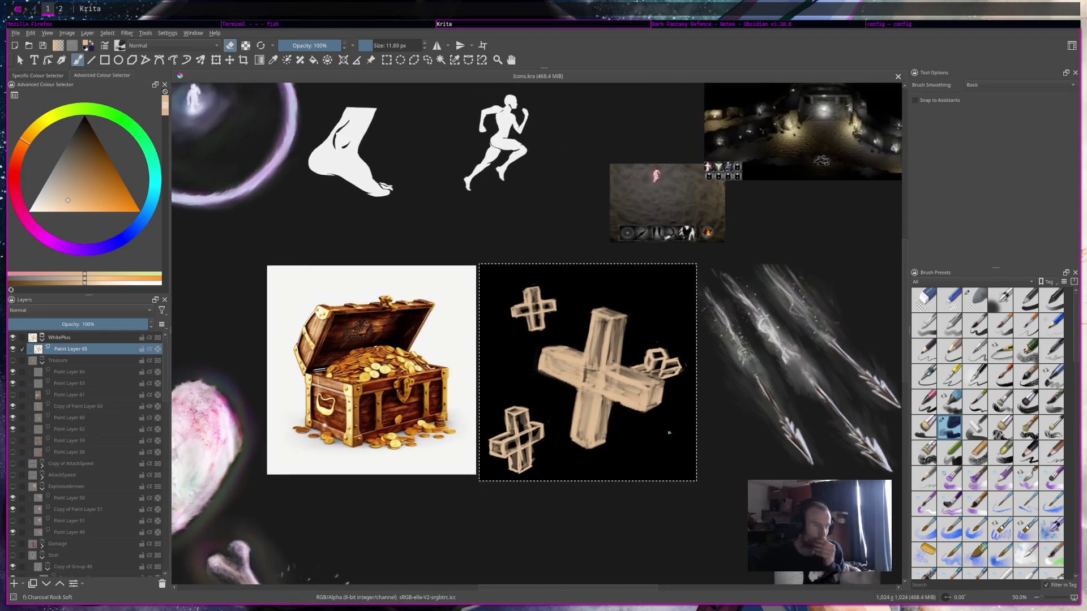
scroll(635, 423, up, 1)
scroll(635, 423, up, 2)
scroll(635, 423, down, 1)
scroll(635, 424, down, 1)
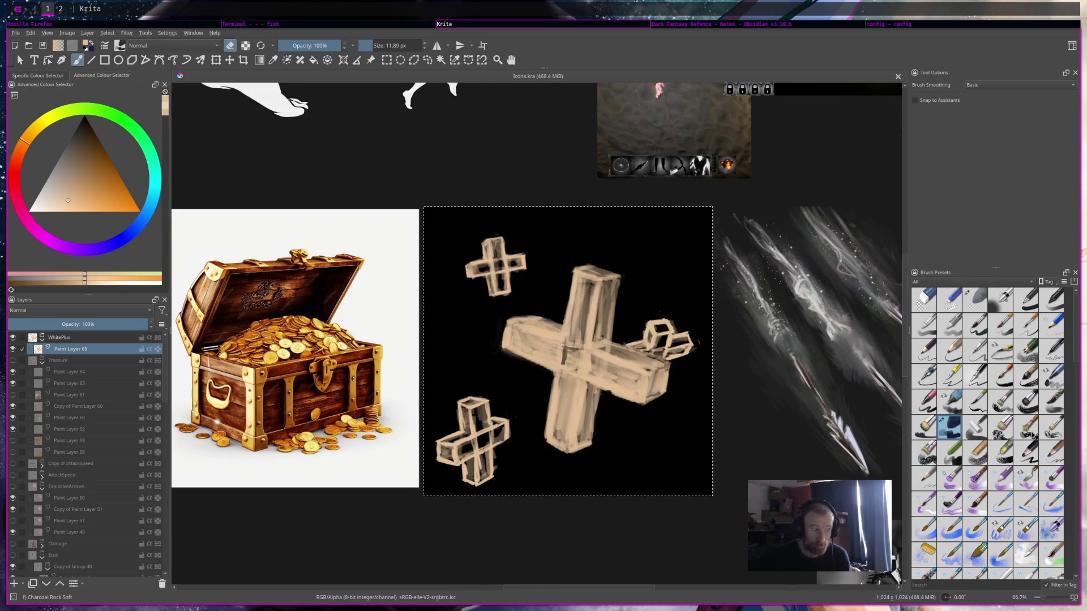
drag(370, 45, 383, 45)
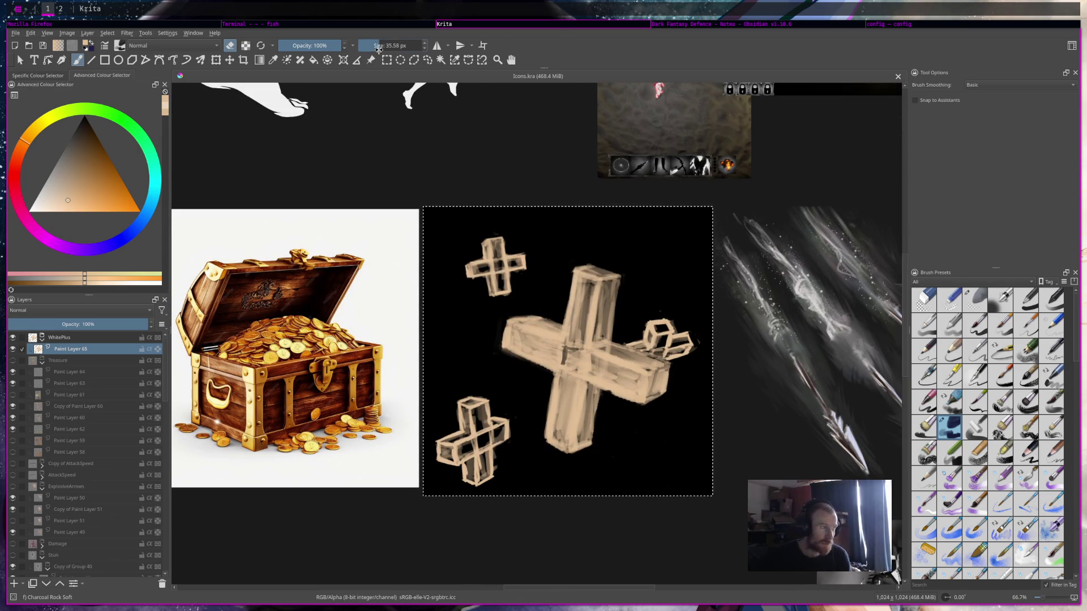
scroll(498, 308, up, 1)
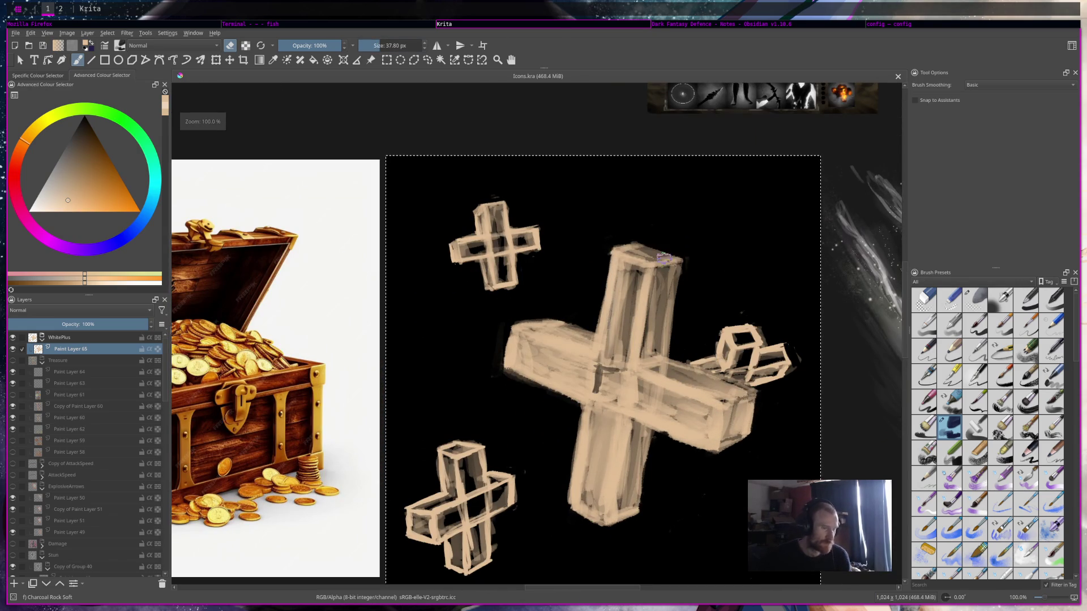
key(e)
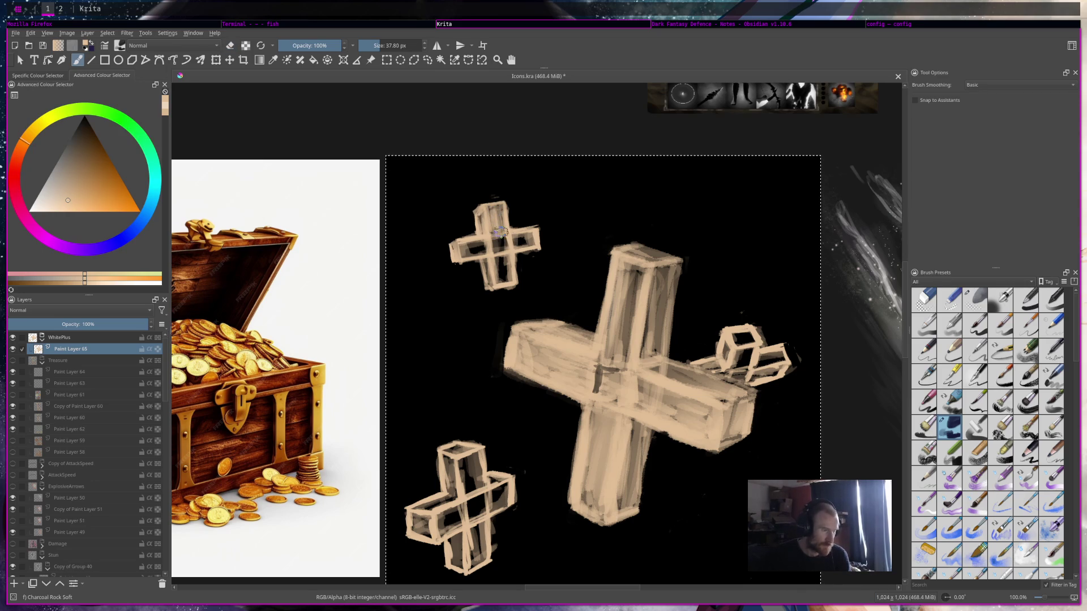
drag(496, 235, 505, 247)
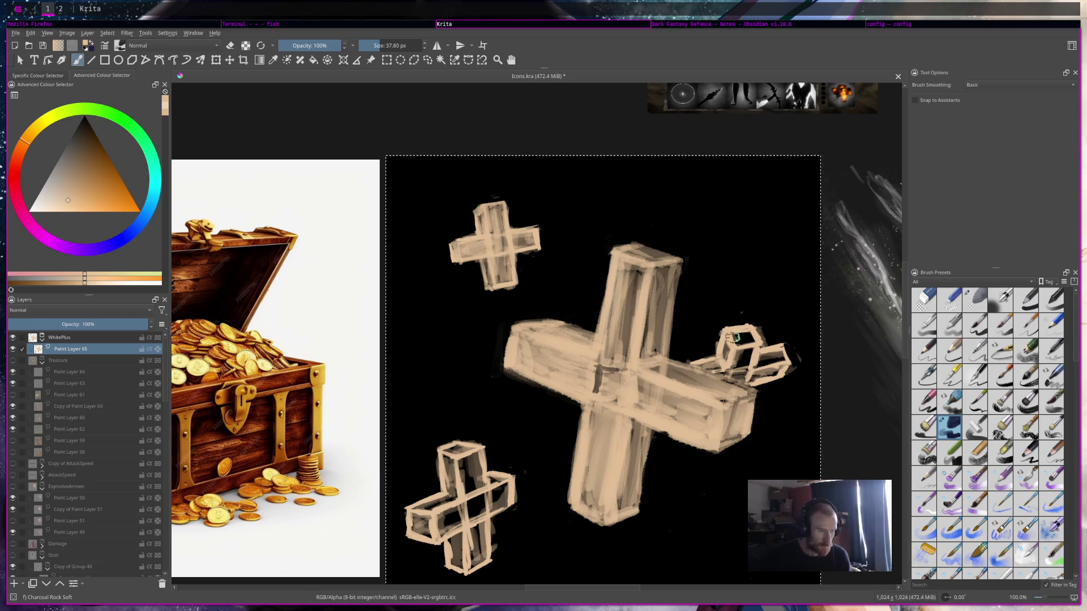
mouse_move(733, 335)
mouse_down()
mouse_move(747, 343)
mouse_move(745, 334)
mouse_move(729, 348)
mouse_move(750, 378)
mouse_move(773, 350)
mouse_move(747, 381)
mouse_move(781, 361)
mouse_move(775, 374)
mouse_up()
key(e)
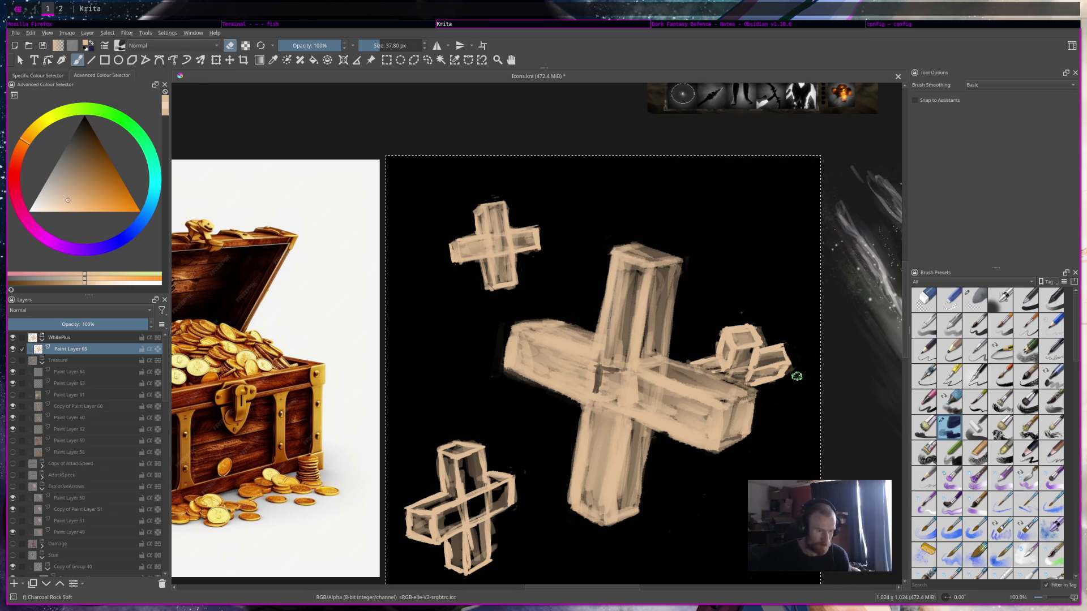
key(e)
Brighten the lower-left cross's upright, junction, left edge and right arm.
mouse_move(467, 456)
mouse_down()
mouse_move(476, 518)
mouse_move(448, 512)
mouse_move(460, 512)
mouse_move(442, 529)
mouse_up()
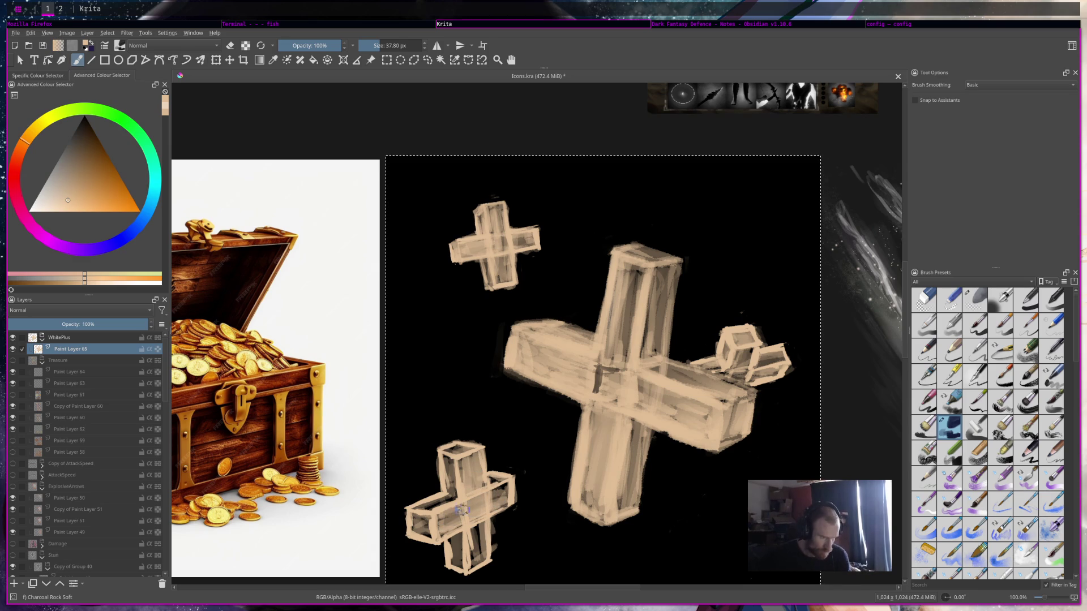
mouse_move(448, 453)
mouse_down()
mouse_move(448, 497)
mouse_move(461, 458)
mouse_move(436, 507)
mouse_up()
mouse_move(452, 497)
mouse_down()
mouse_move(416, 507)
mouse_move(428, 511)
mouse_move(413, 527)
mouse_move(443, 537)
mouse_move(458, 563)
mouse_move(472, 539)
mouse_move(478, 566)
mouse_up()
key(e)
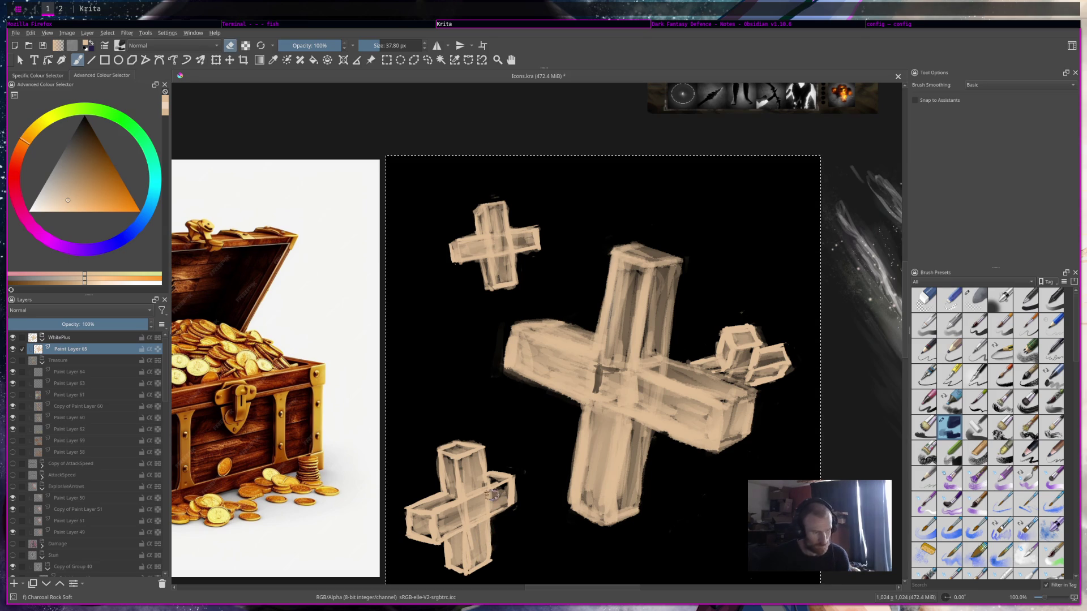
key(e)
mouse_move(498, 488)
mouse_down()
mouse_move(505, 501)
mouse_move(492, 479)
mouse_move(507, 487)
mouse_move(499, 489)
mouse_up()
scroll(845, 409, down, 3)
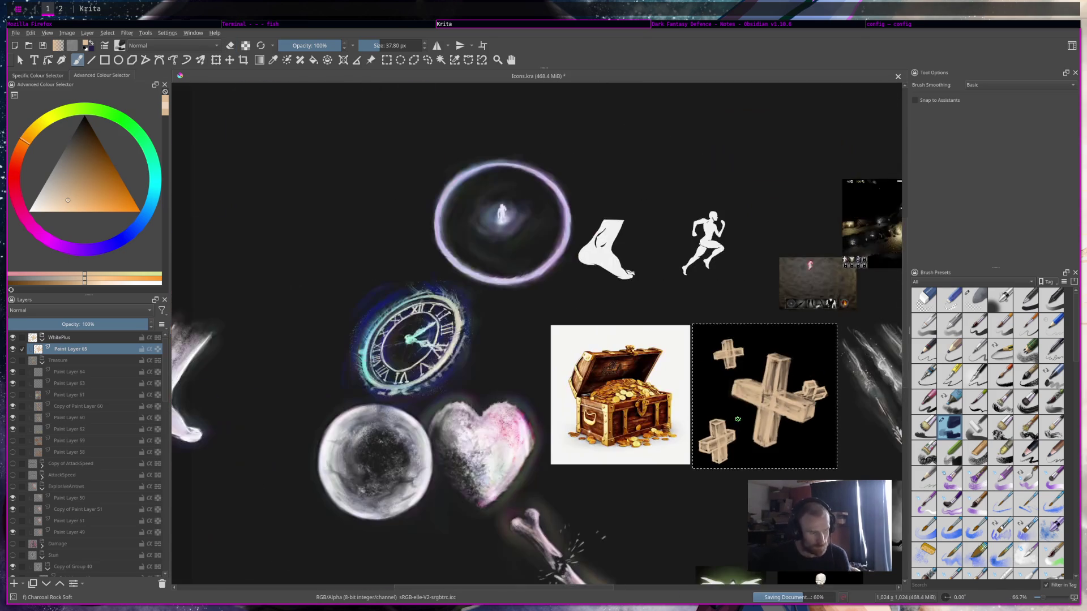
drag(627, 415, 460, 366)
scroll(563, 370, up, 2)
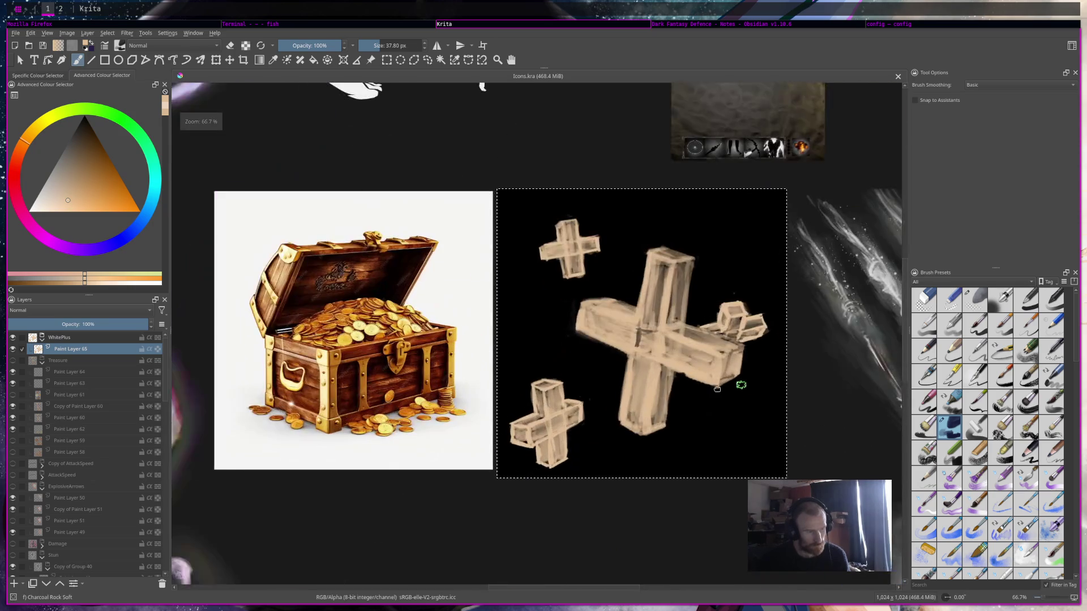
drag(742, 385, 627, 365)
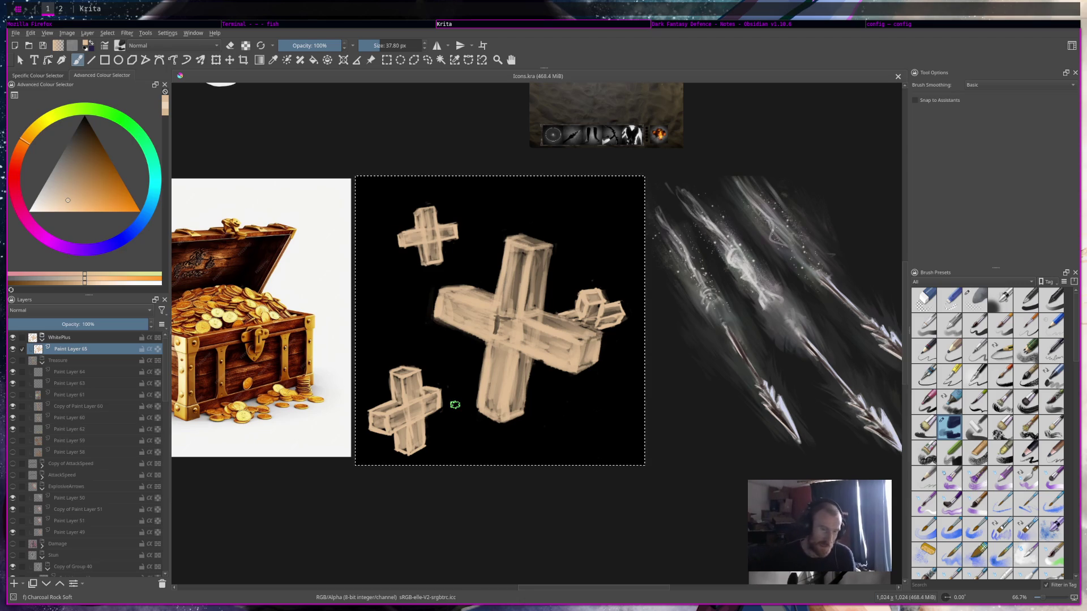
Try the Frosty brush preset, resizing it down to about 50 px.
scroll(1032, 516, down, 5)
scroll(1032, 516, down, 5)
click(924, 402)
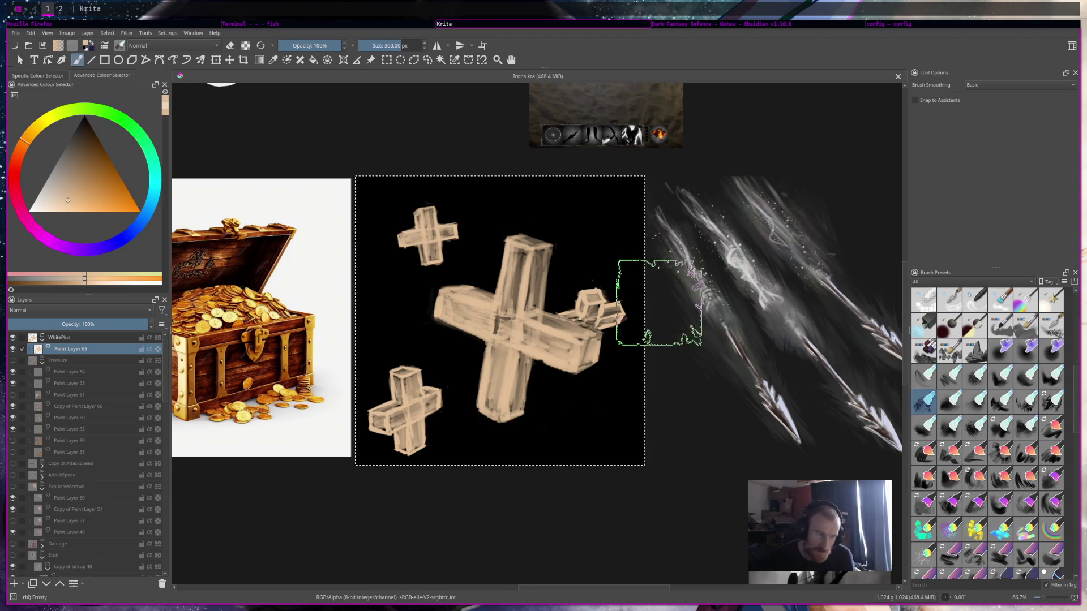
shift+drag(668, 307, 304, 303)
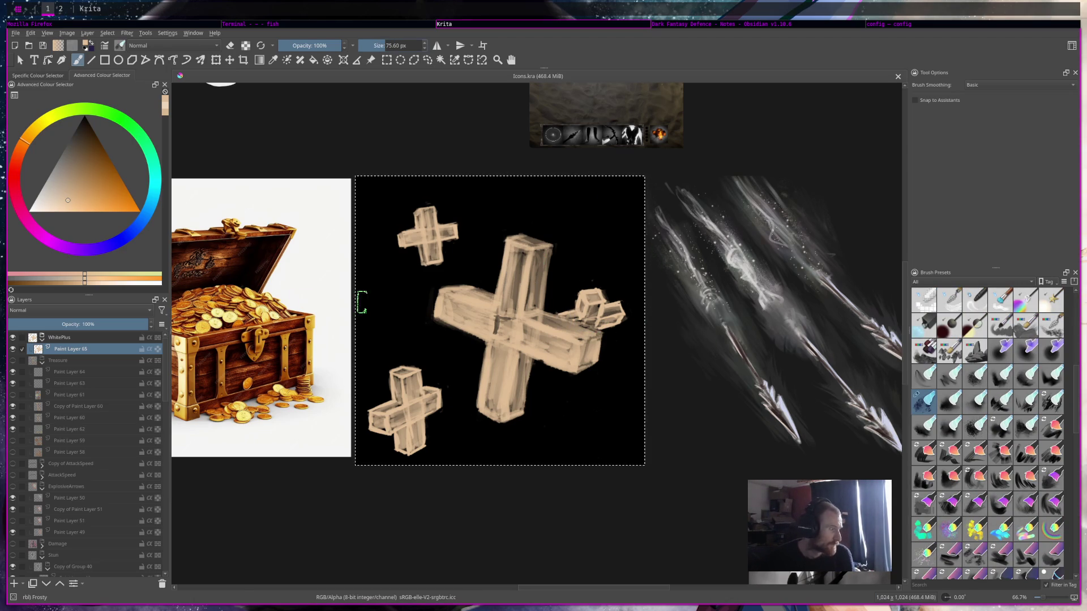
scroll(481, 303, up, 2)
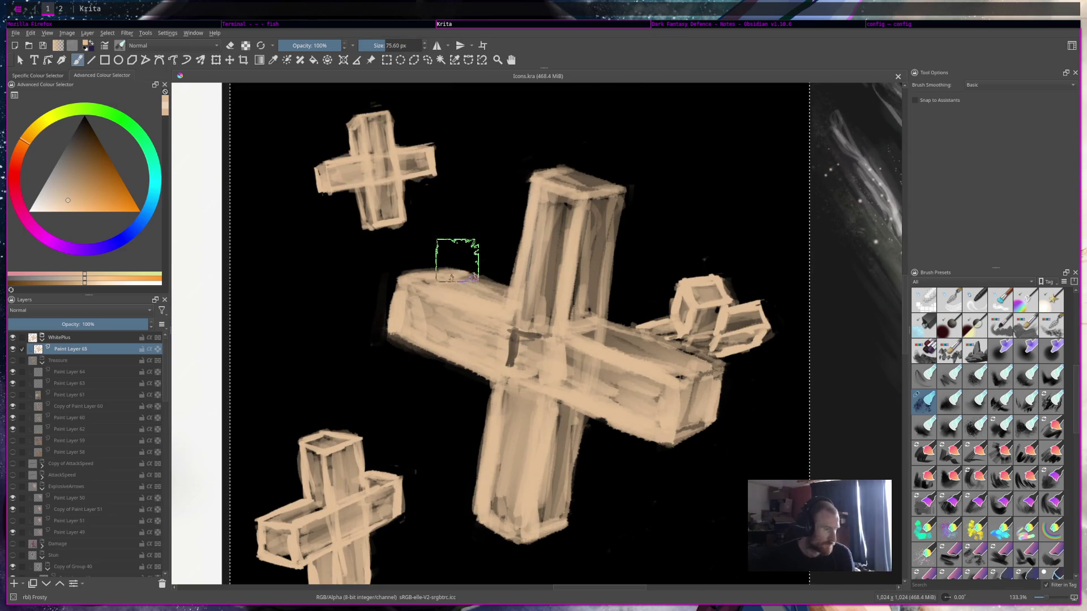
shift+drag(461, 139, 402, 210)
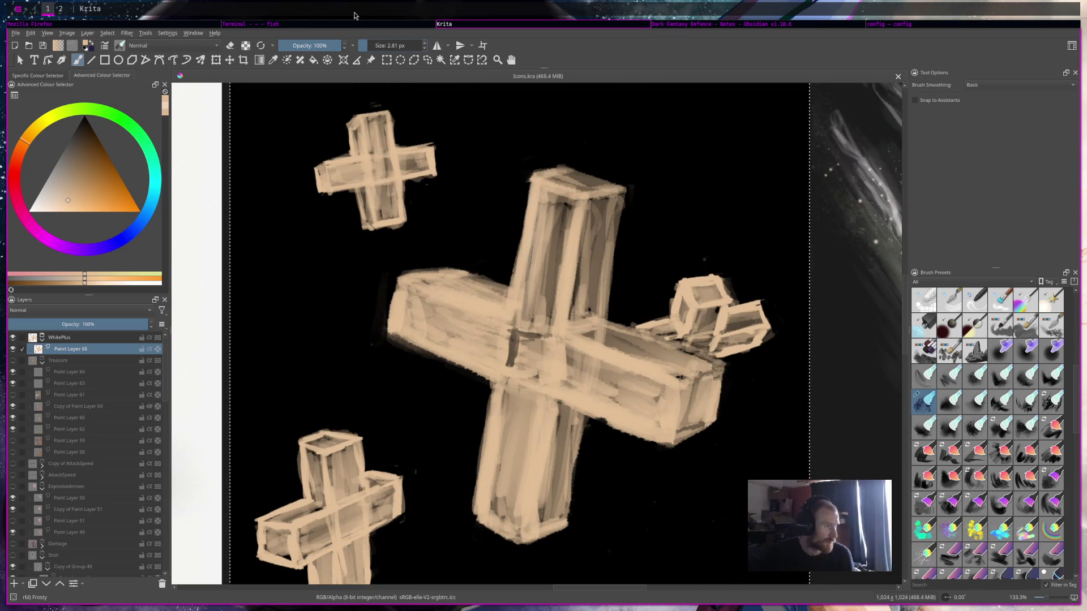
drag(374, 48, 383, 46)
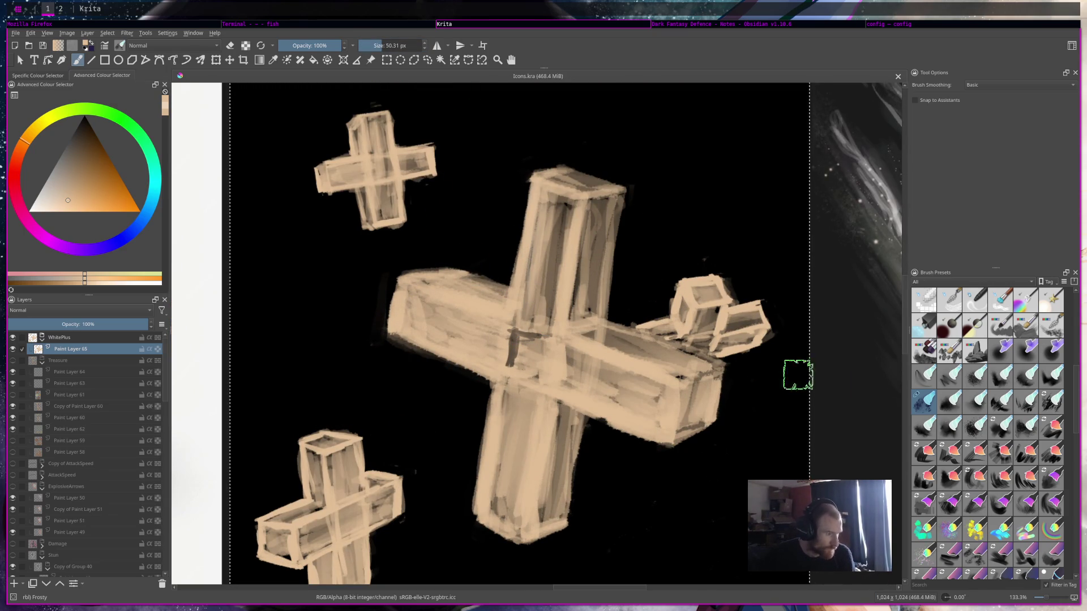
Blend paint across the big cross's centre with the Wild brush, then shrink it to 11.89 px.
click(1027, 377)
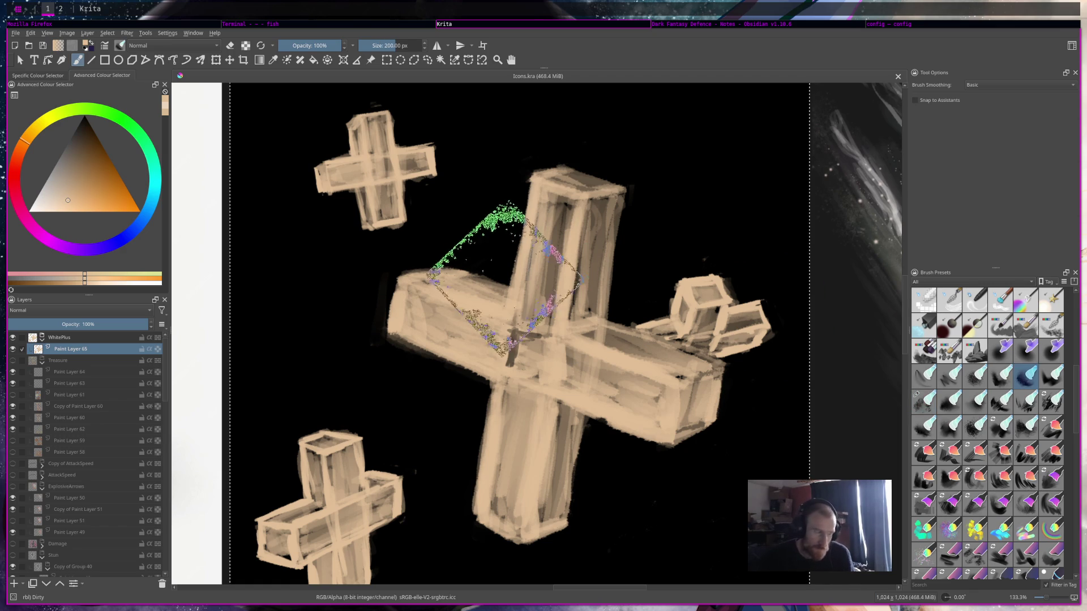
key(slash)
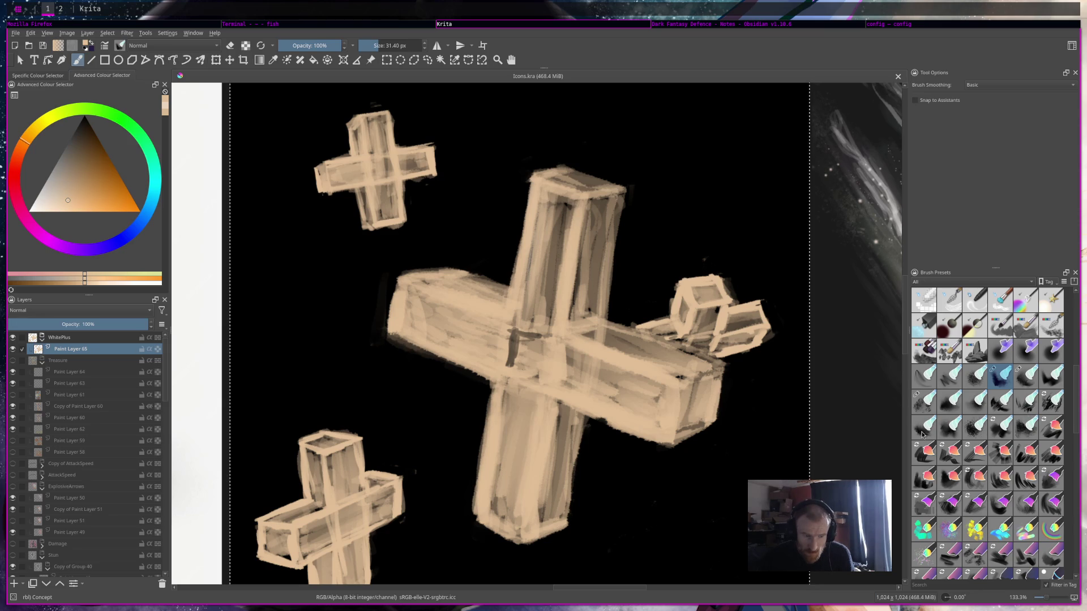
click(1027, 429)
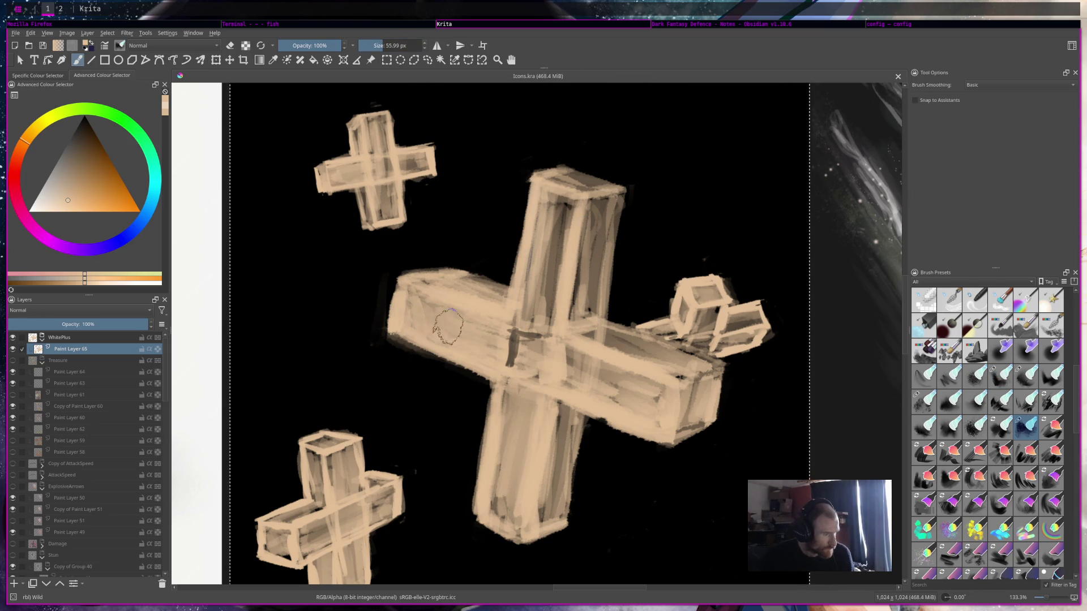
mouse_move(434, 310)
mouse_down()
mouse_move(533, 264)
mouse_move(630, 242)
mouse_up()
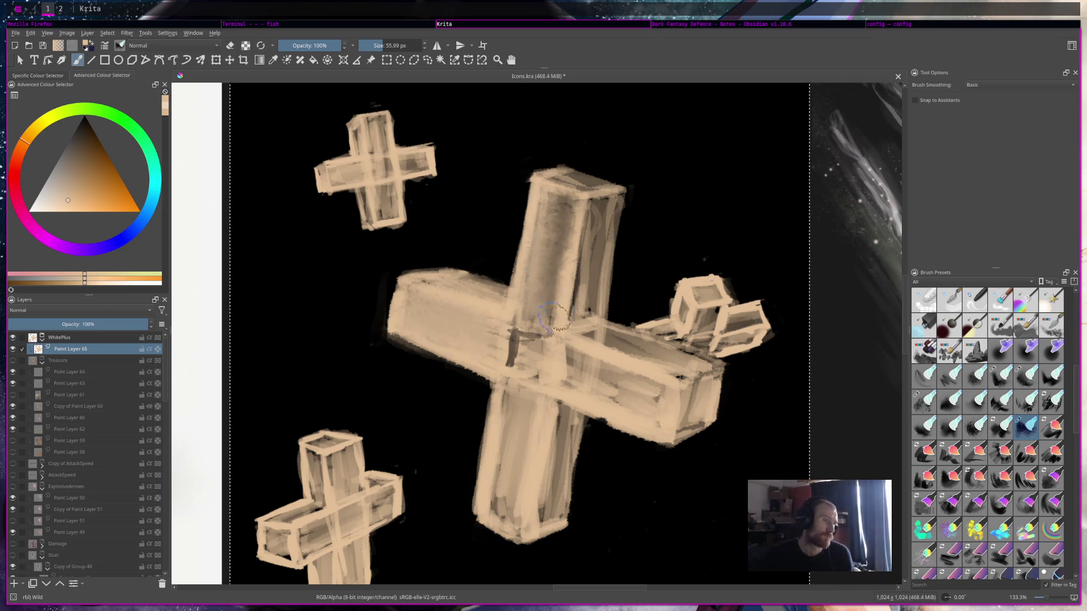
drag(379, 44, 372, 45)
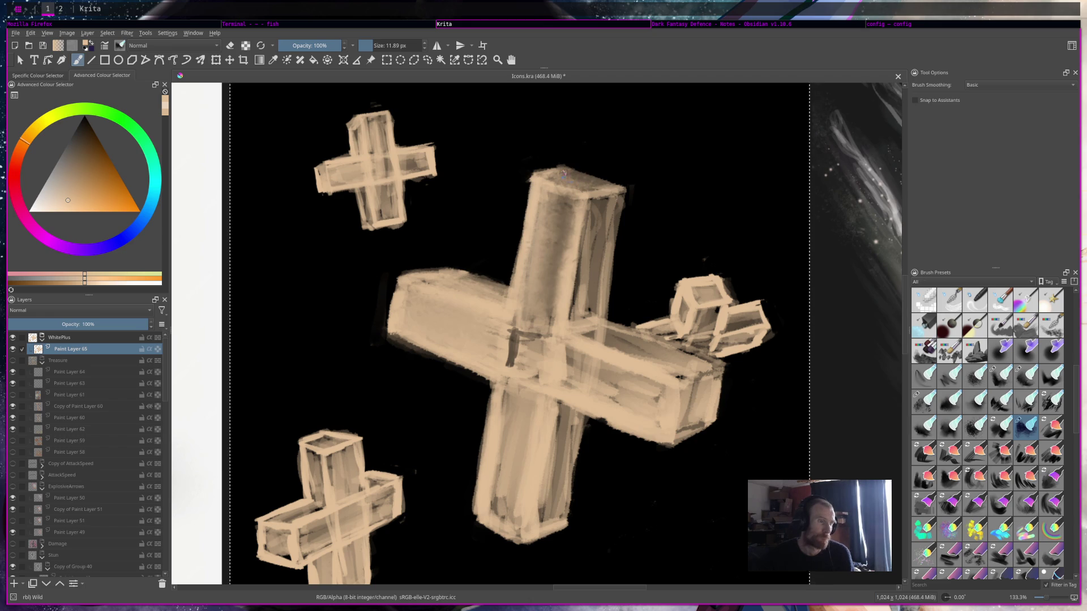
Blend and lighten the big cross's centre with a ~17 px brush, then shrink it to ~12 px.
click(374, 44)
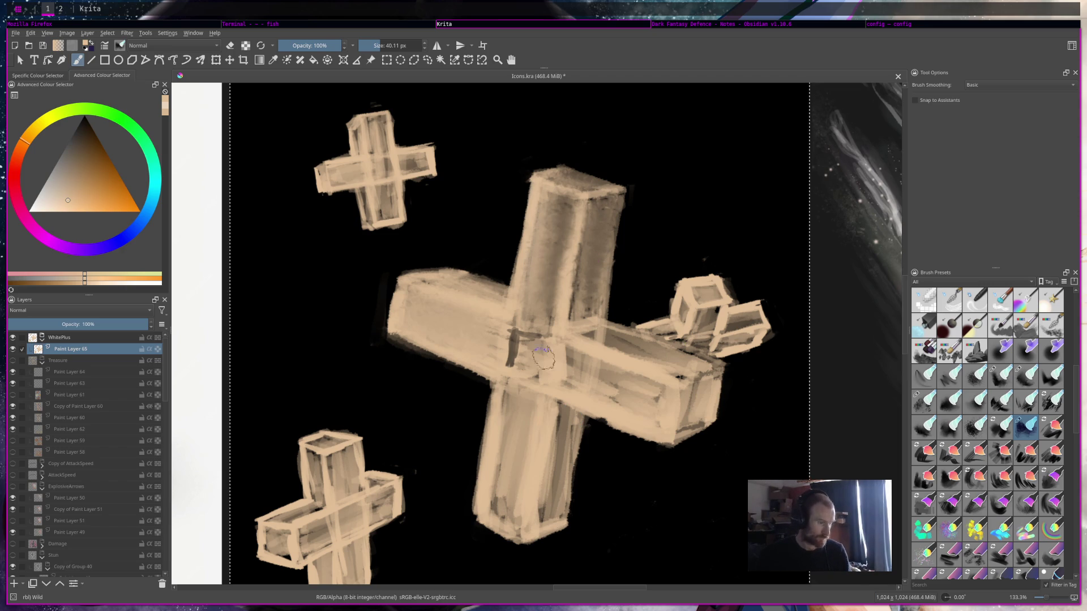
drag(514, 372, 568, 382)
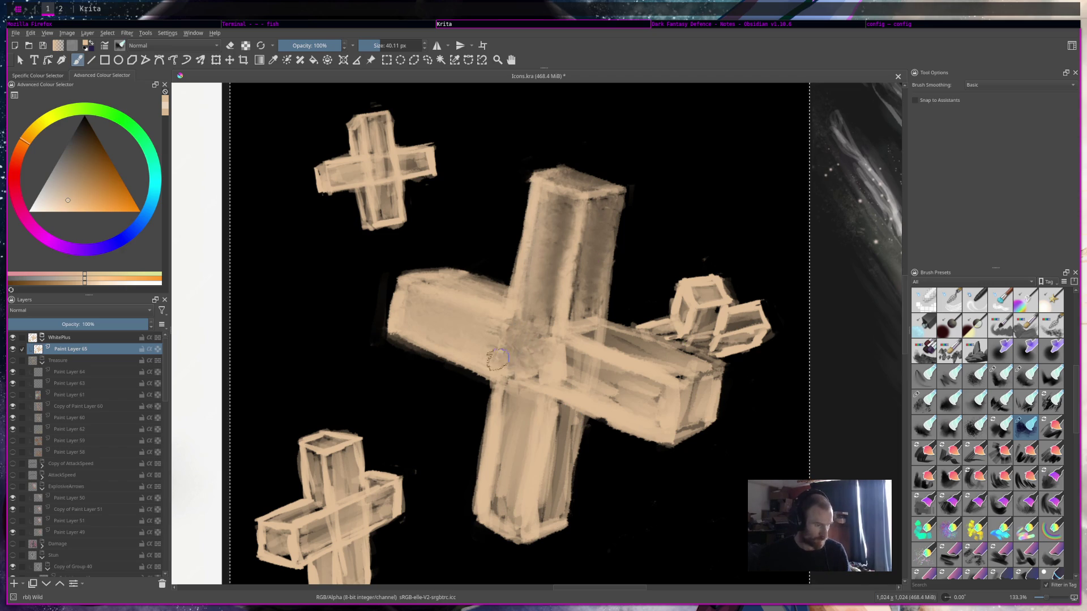
mouse_move(568, 382)
mouse_down()
mouse_move(537, 346)
mouse_move(642, 405)
mouse_move(566, 351)
mouse_move(583, 334)
mouse_move(697, 385)
mouse_up()
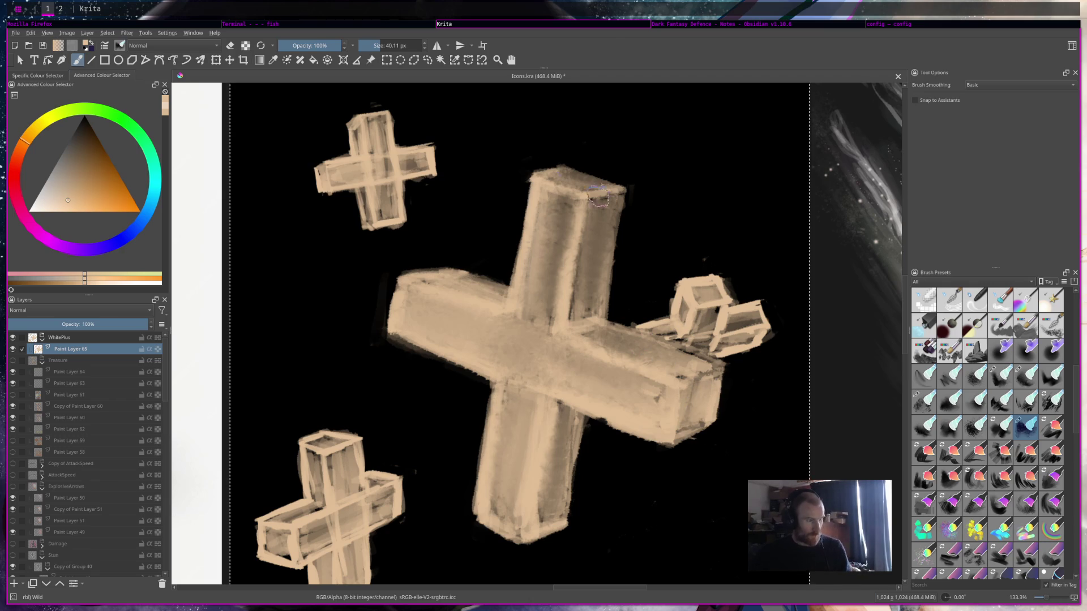
key(bracketleft)
key(bracketleft)
key(bracketleft)
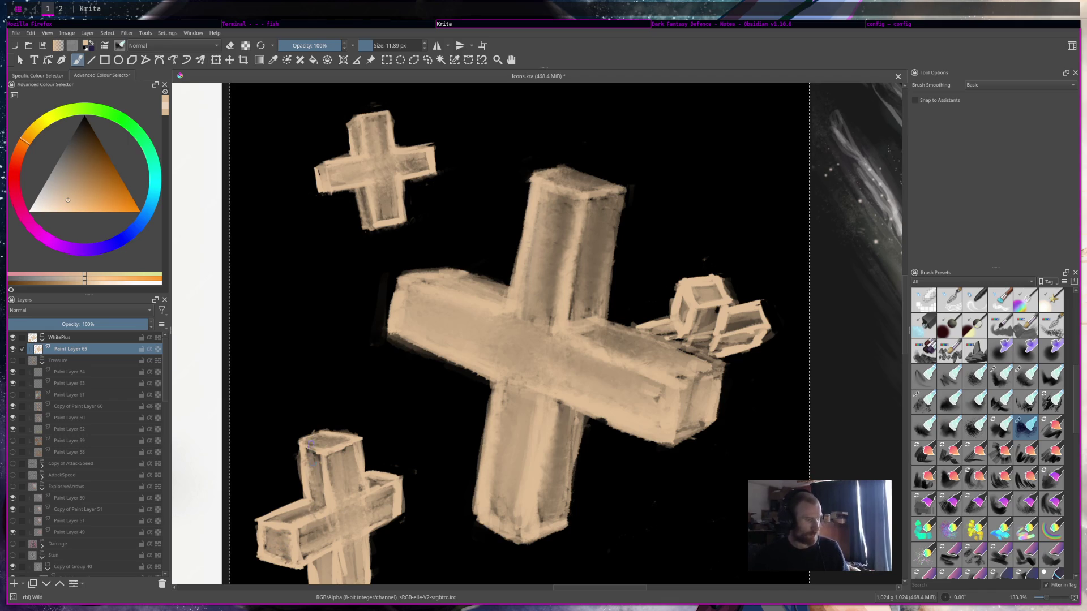
Zoom in on the icon and save Icons.kra.
key(1)
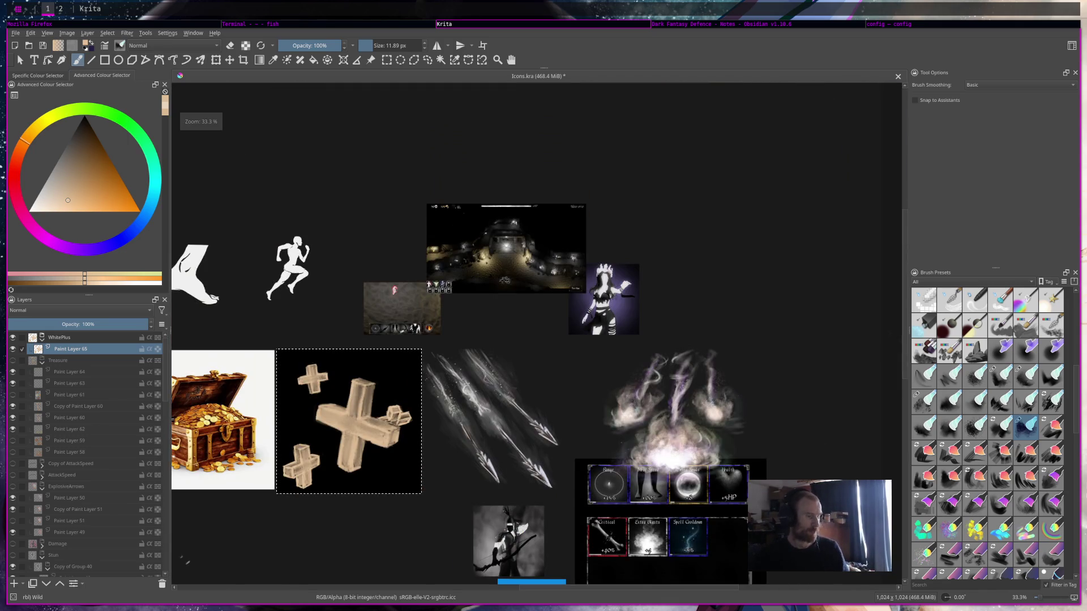
scroll(587, 294, up, 2)
scroll(587, 293, up, 2)
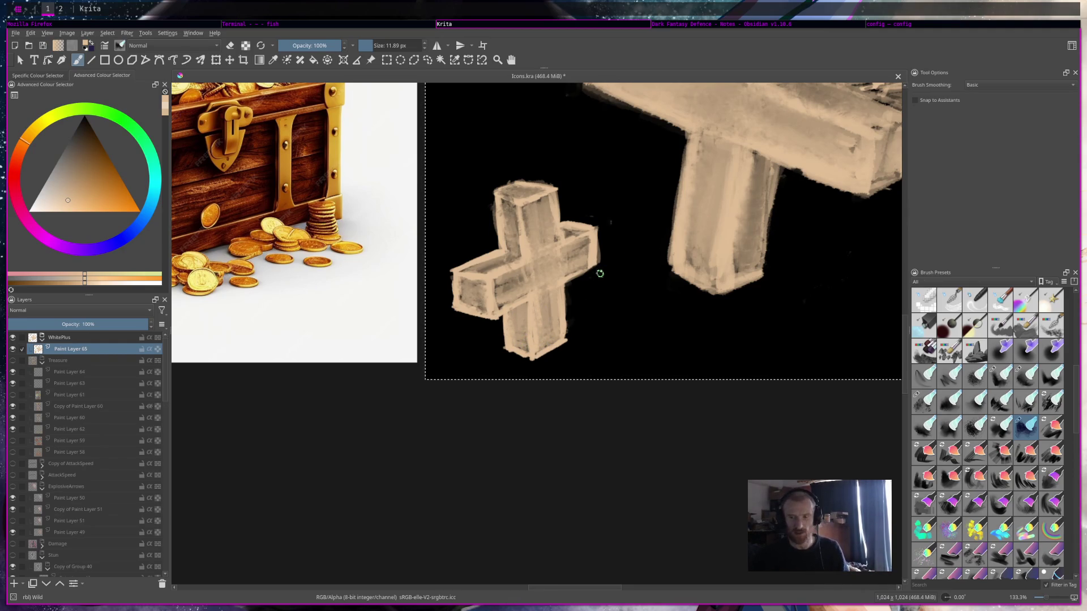
key(ctrl+s)
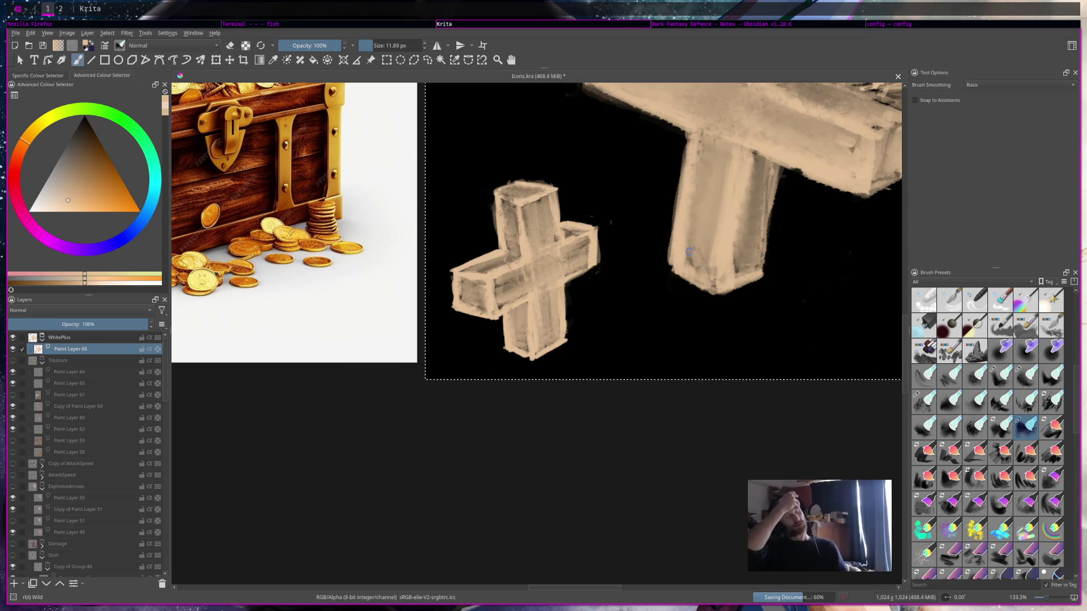
Touch up the small cube's edges and lighten the area below it.
scroll(689, 251, down, 4)
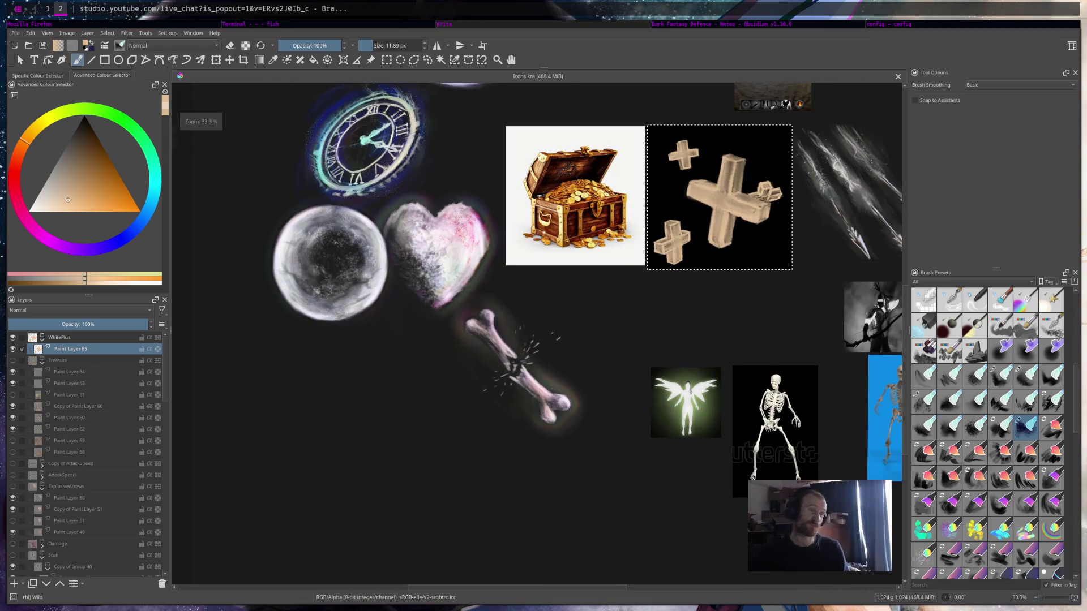
scroll(623, 228, up, 2)
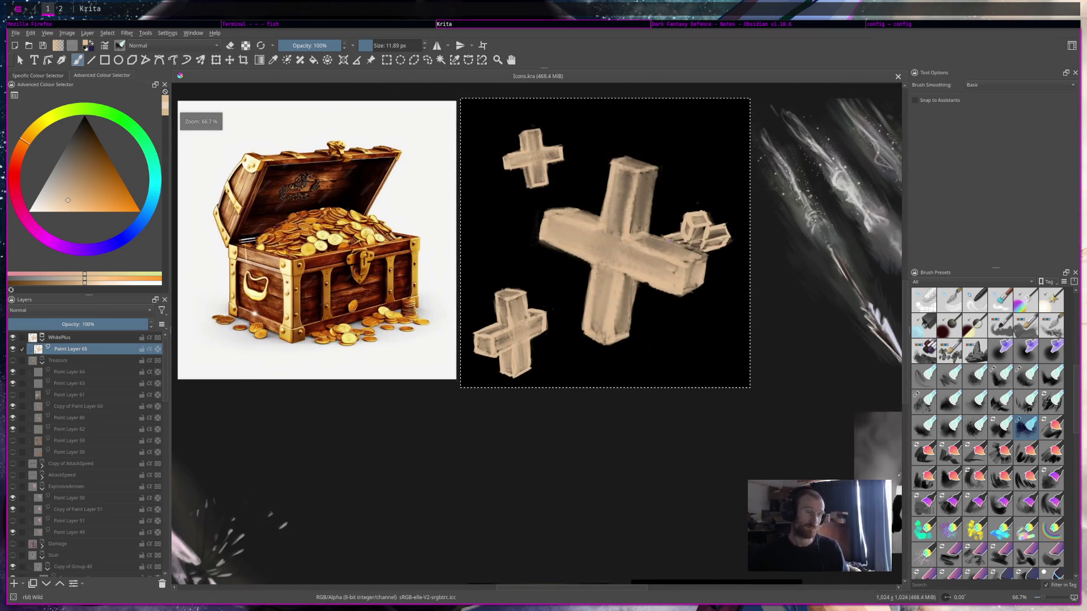
scroll(671, 237, up, 3)
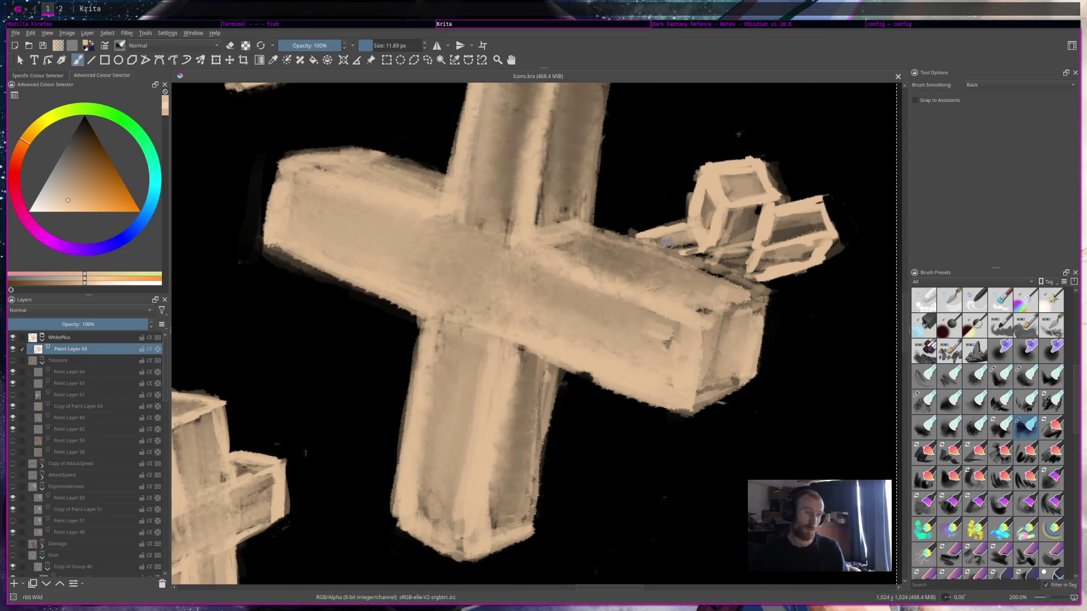
drag(700, 242, 749, 213)
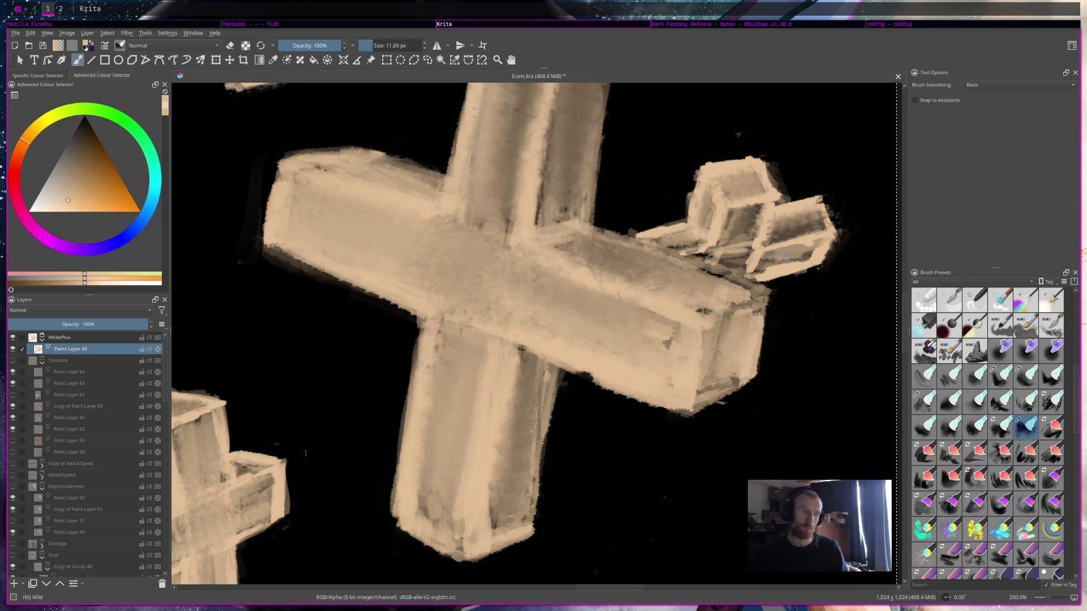
drag(756, 258, 740, 269)
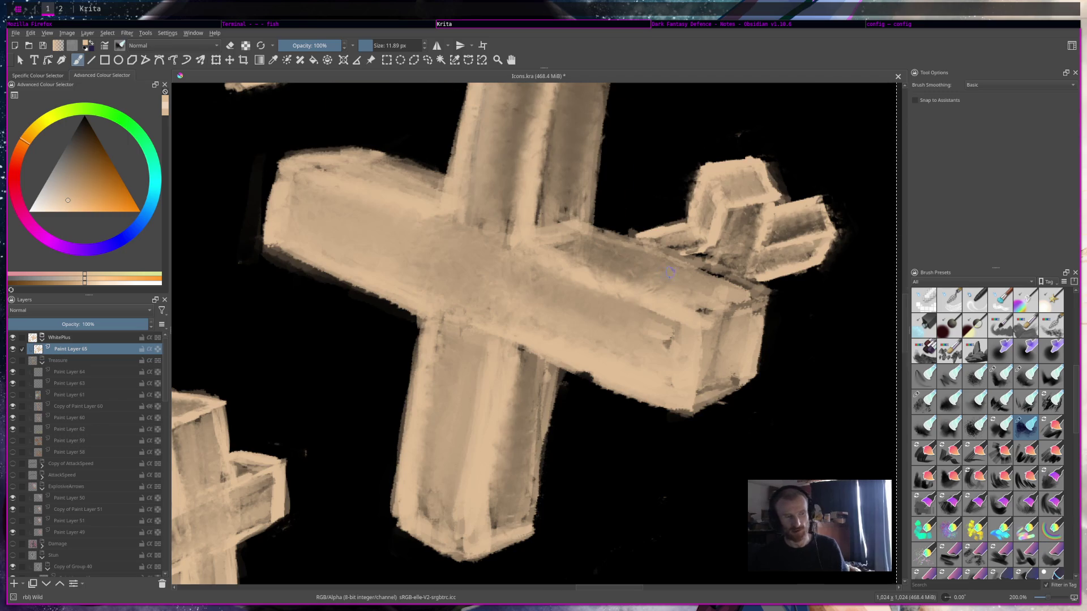
scroll(700, 289, down, 4)
scroll(700, 289, down, 1)
scroll(671, 245, up, 5)
scroll(672, 245, down, 3)
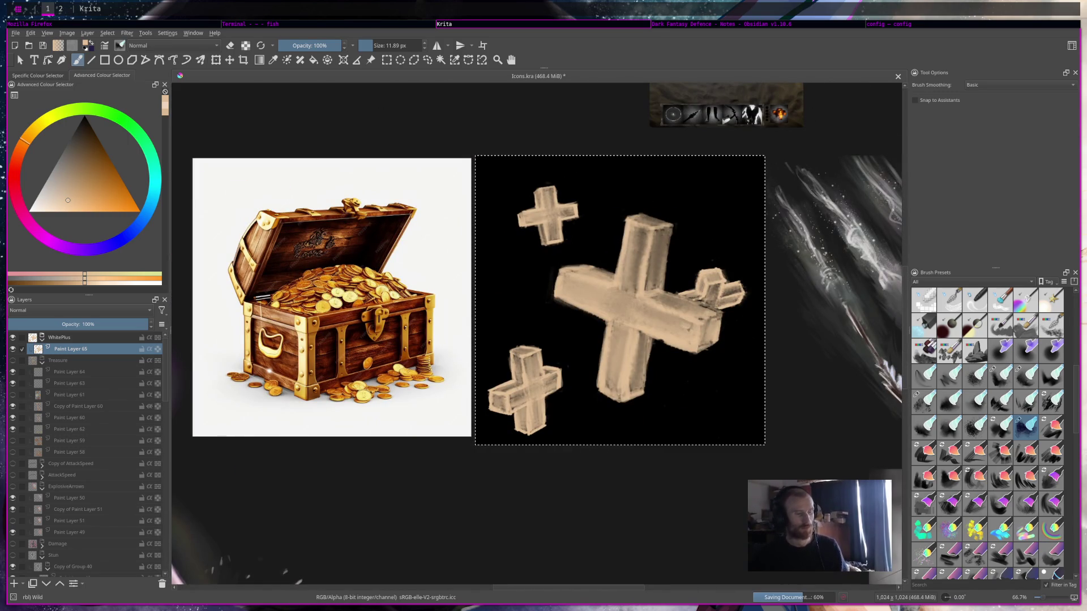
Add a new paint layer and try a light warm Adjust Overlay Burn glow around the central plus.
click(13, 585)
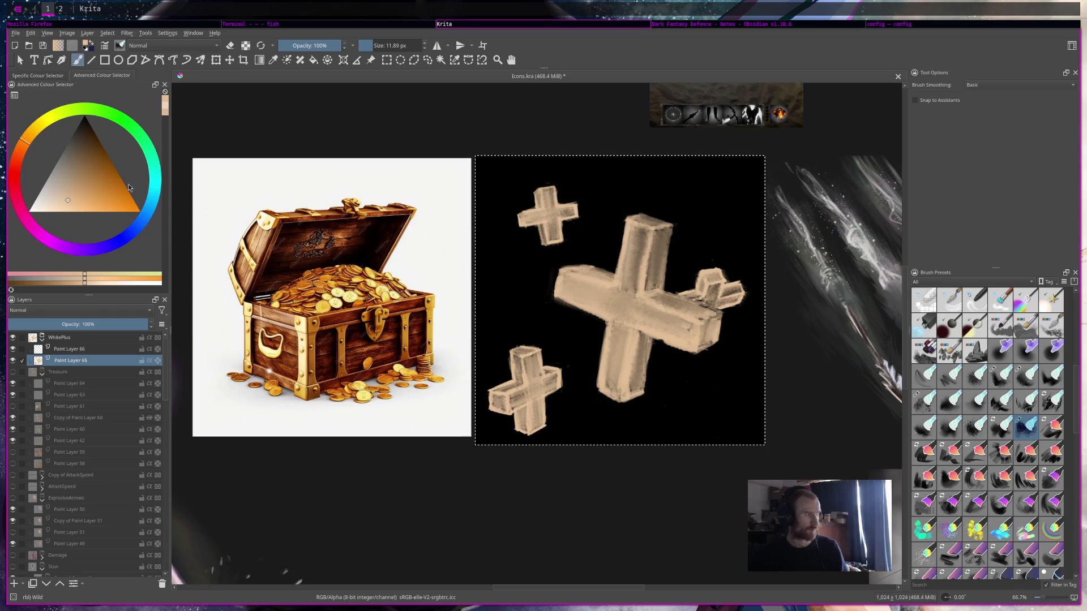
click(50, 201)
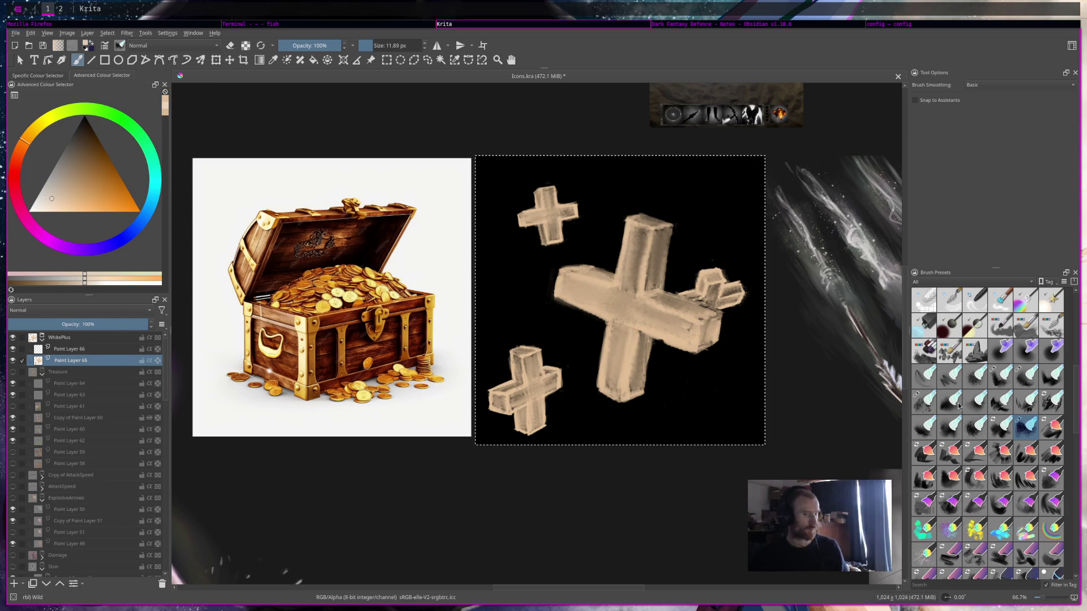
click(975, 327)
mouse_move(674, 206)
mouse_down()
mouse_move(660, 242)
mouse_move(585, 279)
mouse_up()
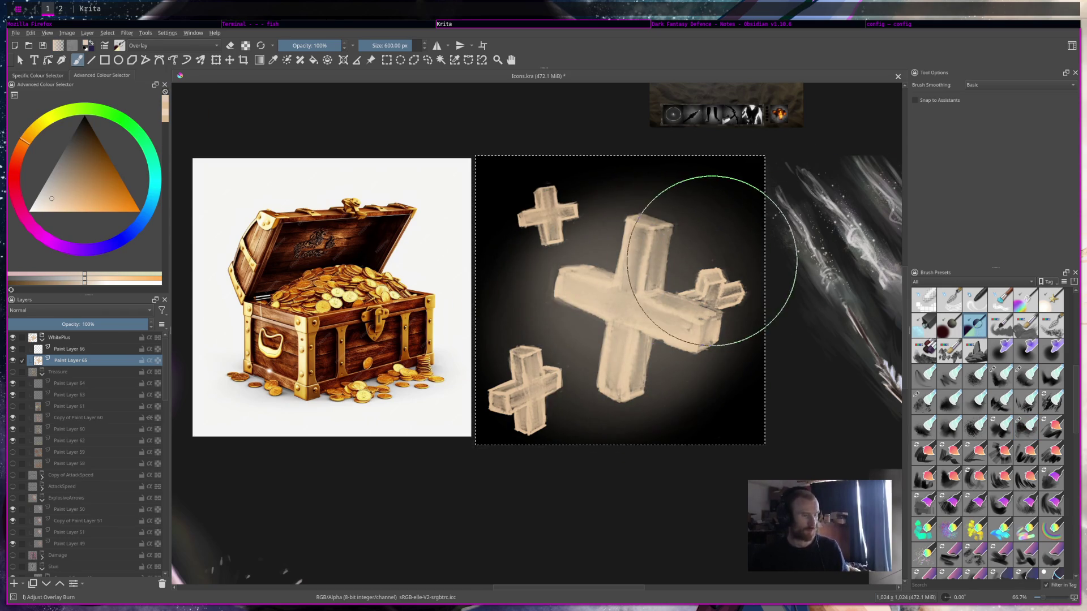
key(ctrl+z)
key(bracketleft)
key(bracketleft)
key(bracketleft)
Dab a faint warm glow near the small top-left cross.
drag(397, 46, 392, 47)
drag(572, 189, 553, 214)
key(ctrl+z)
key(ctrl+z)
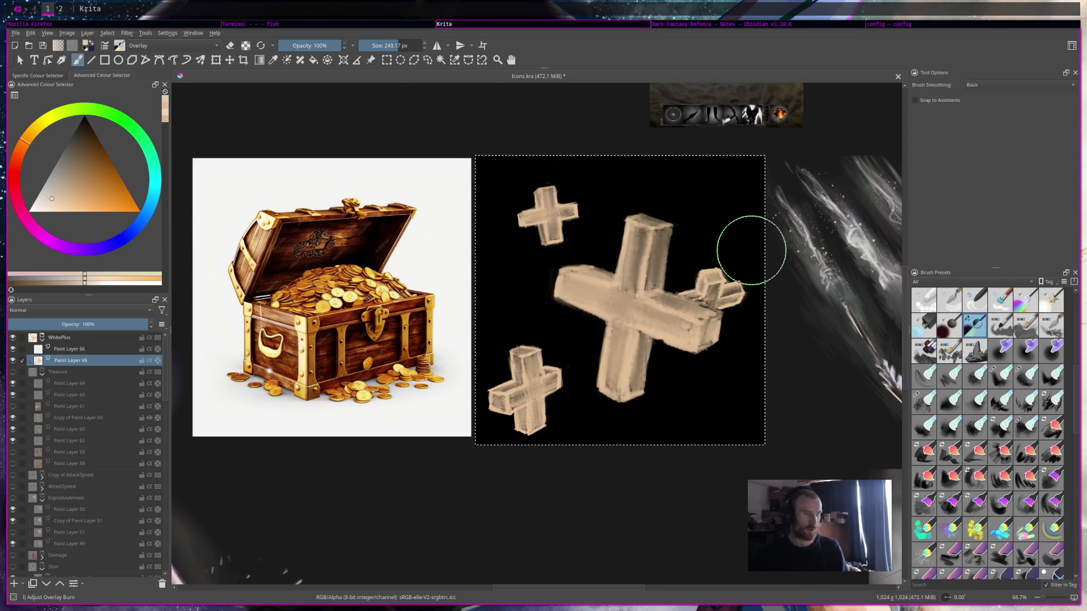
click(552, 208)
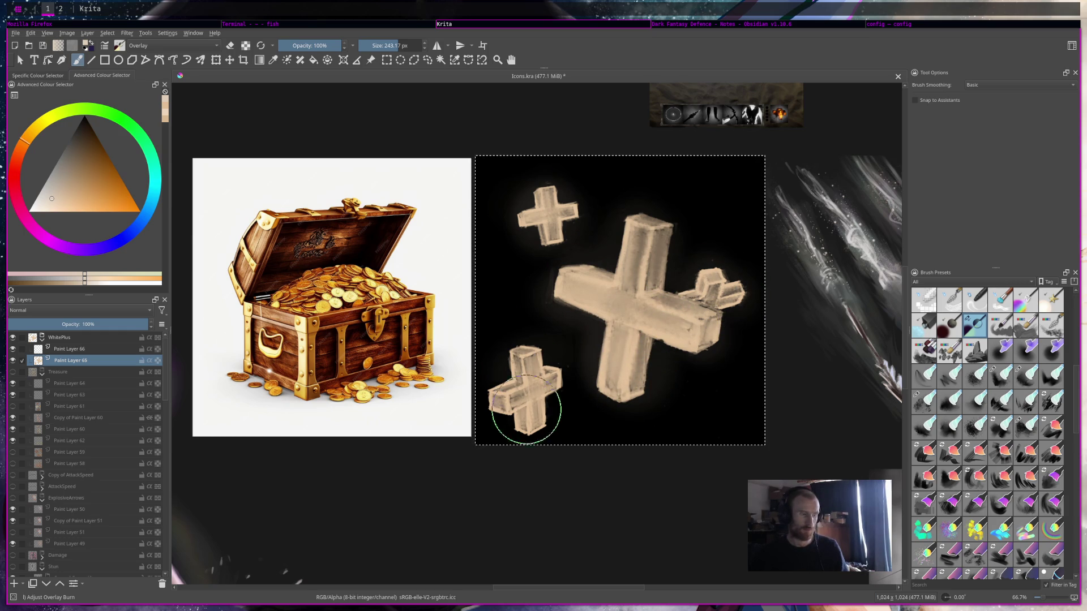
scroll(629, 336, down, 3)
scroll(629, 336, down, 2)
scroll(628, 336, down, 1)
key(1)
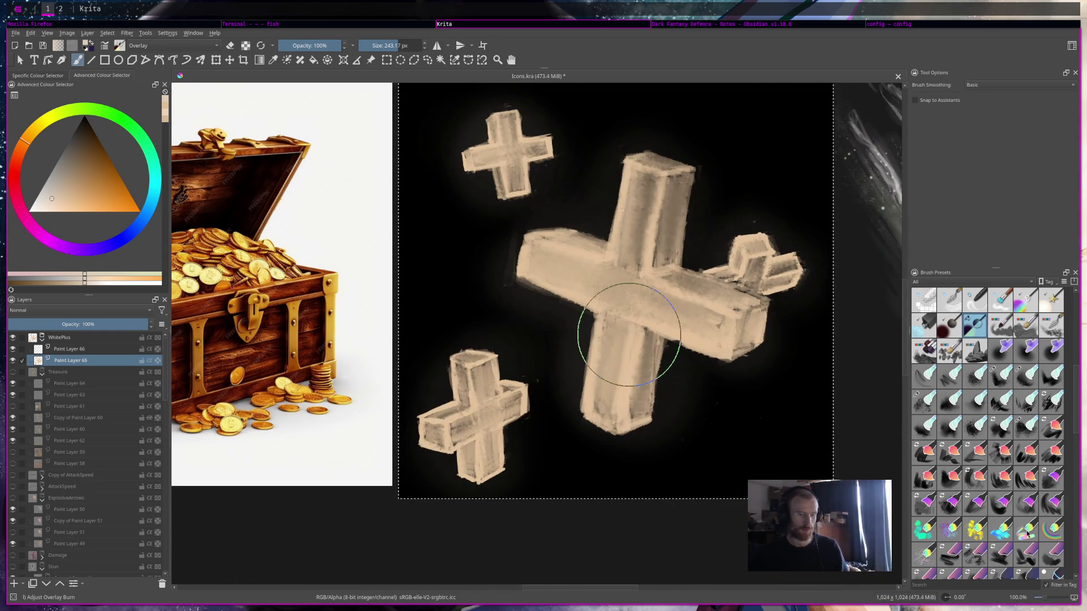
key(slash)
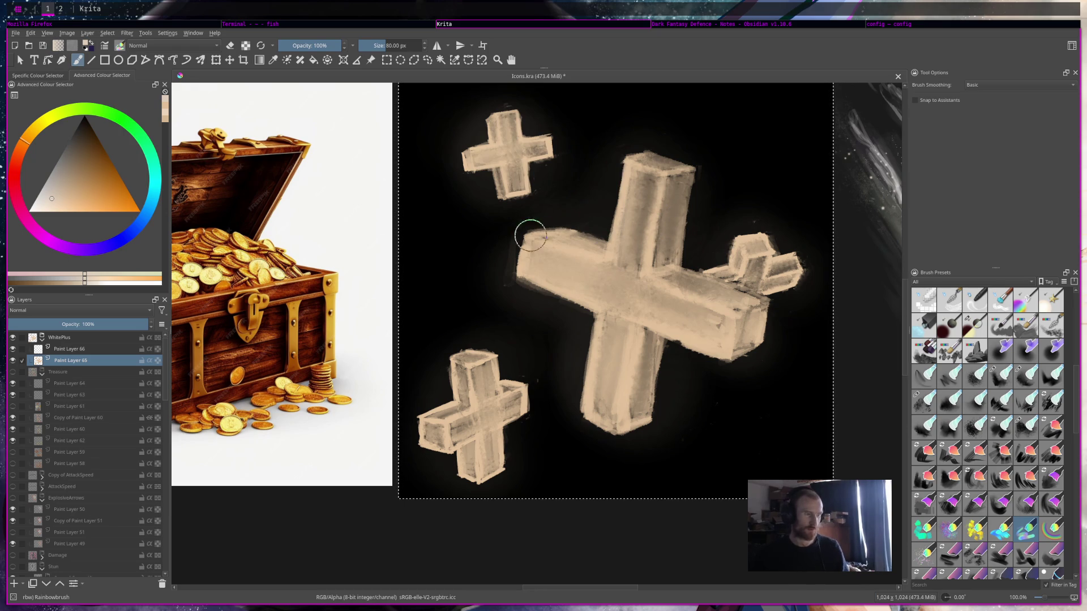
Paint soft glows at the big bar's left end and around the lower and top-left crosses.
drag(580, 219, 521, 291)
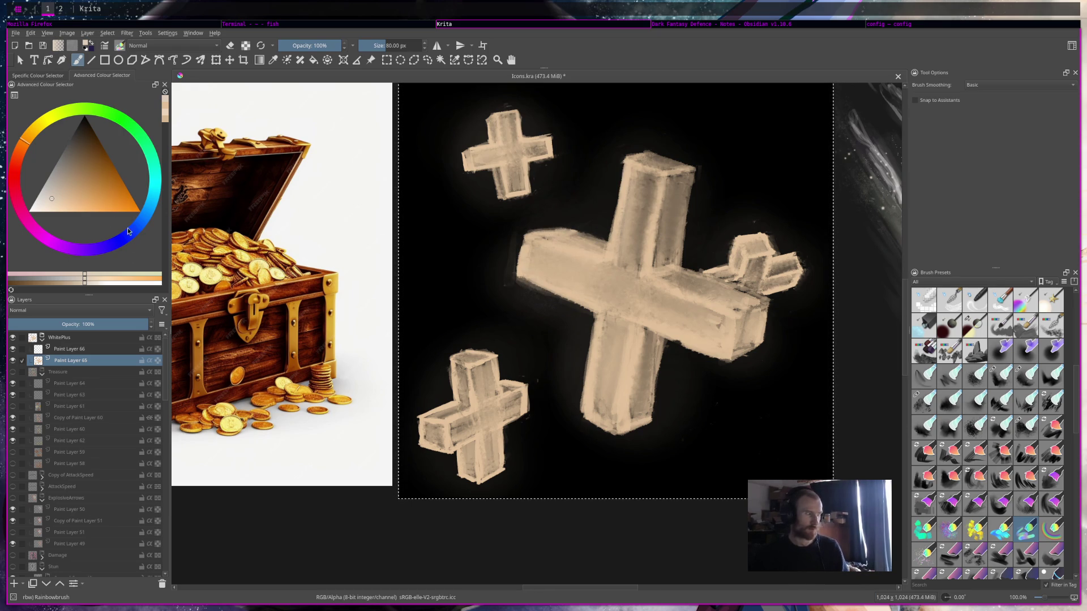
key(ctrl+z)
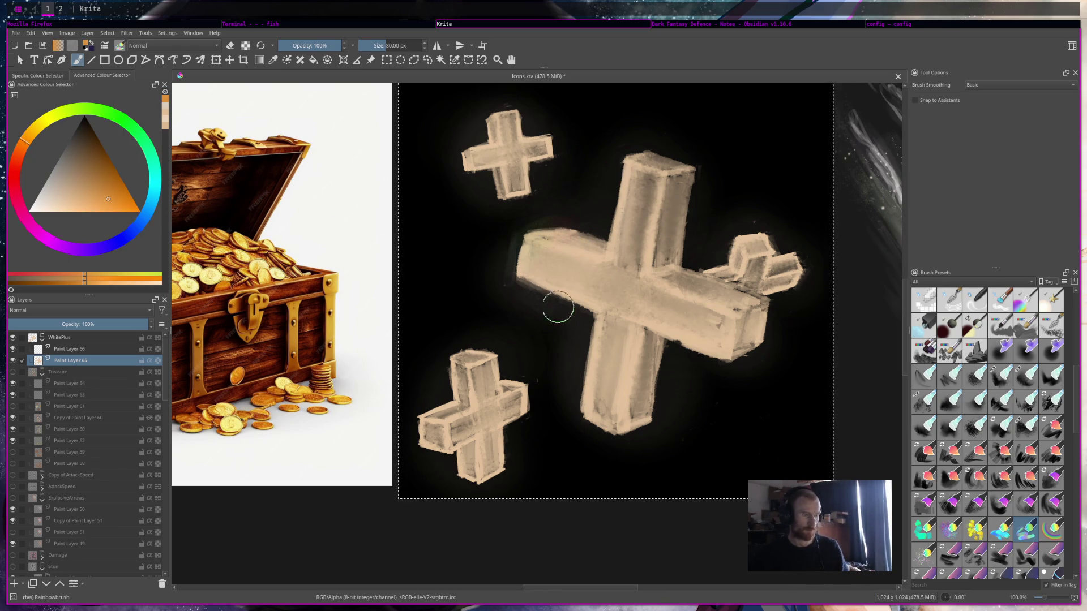
mouse_move(592, 216)
mouse_down()
mouse_move(516, 295)
mouse_move(533, 267)
mouse_move(594, 230)
mouse_move(636, 146)
mouse_move(669, 246)
mouse_move(699, 249)
mouse_move(758, 224)
mouse_move(794, 252)
mouse_move(759, 292)
mouse_move(760, 355)
mouse_move(698, 355)
mouse_move(613, 433)
mouse_move(578, 340)
mouse_up()
mouse_move(510, 362)
mouse_down()
mouse_move(455, 373)
mouse_move(418, 436)
mouse_move(502, 468)
mouse_move(527, 424)
mouse_up()
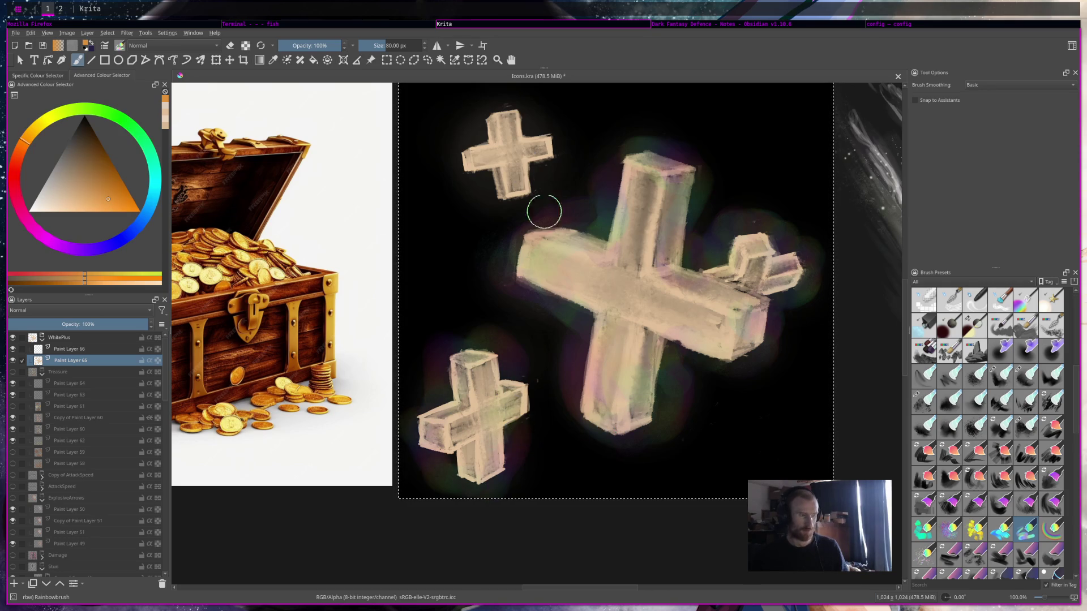
drag(479, 157, 552, 170)
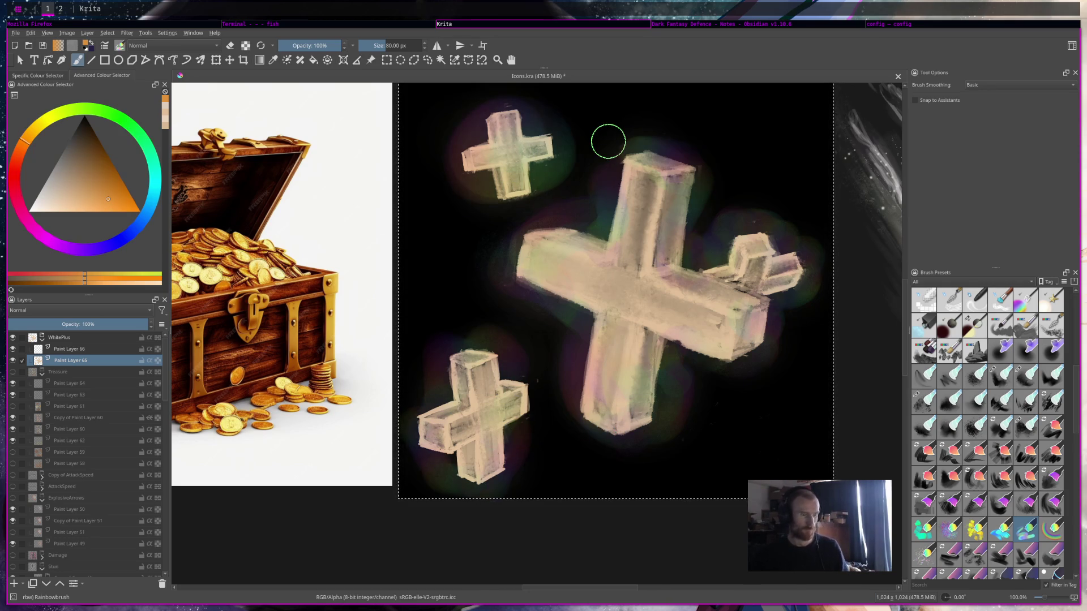
Blur the big cross's top-left edge with the Blender Blur preset and reorder the two paint layers.
scroll(606, 141, down, 3)
scroll(563, 171, up, 1)
scroll(1029, 438, up, 3)
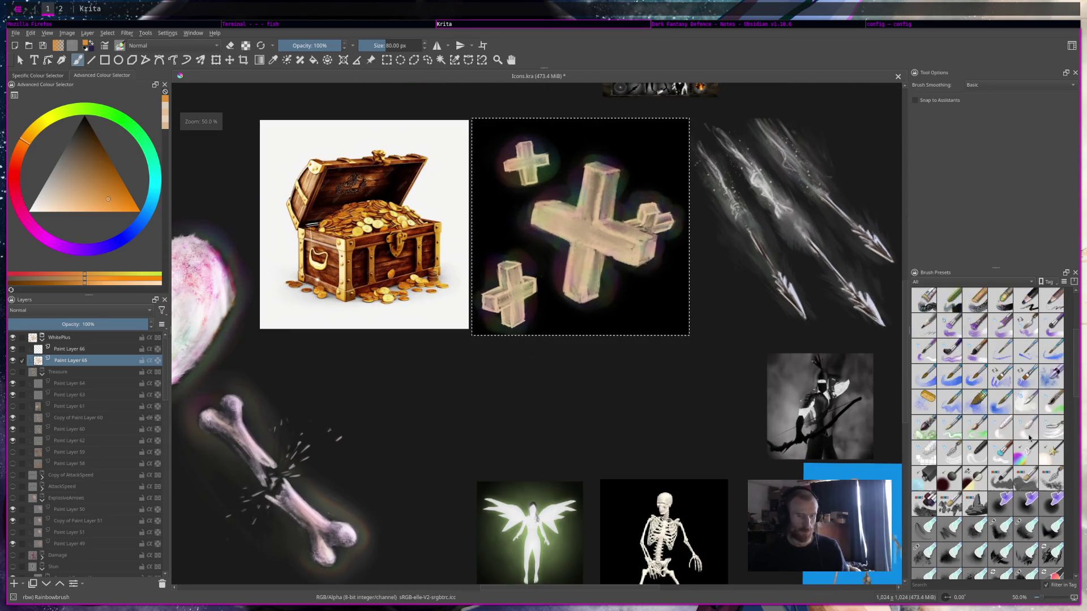
scroll(1030, 437, up, 3)
scroll(1029, 438, down, 3)
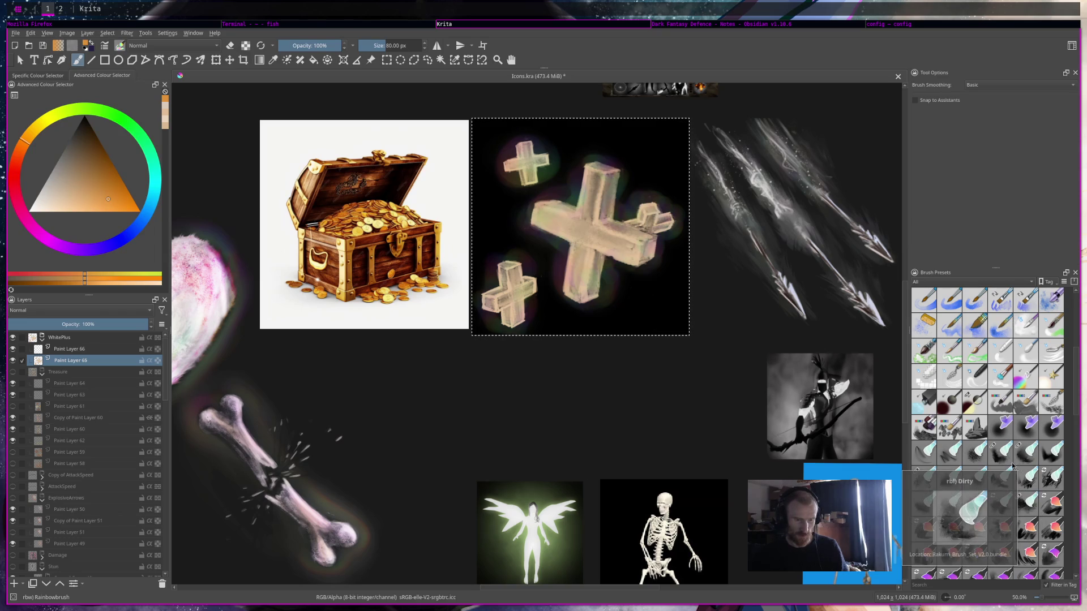
click(1036, 360)
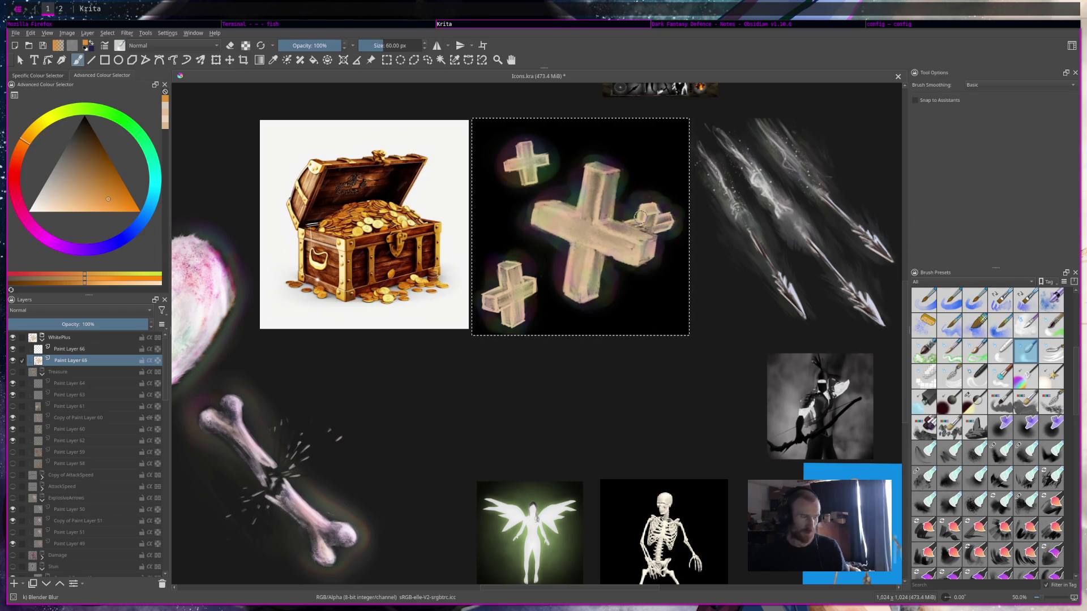
drag(583, 154, 580, 186)
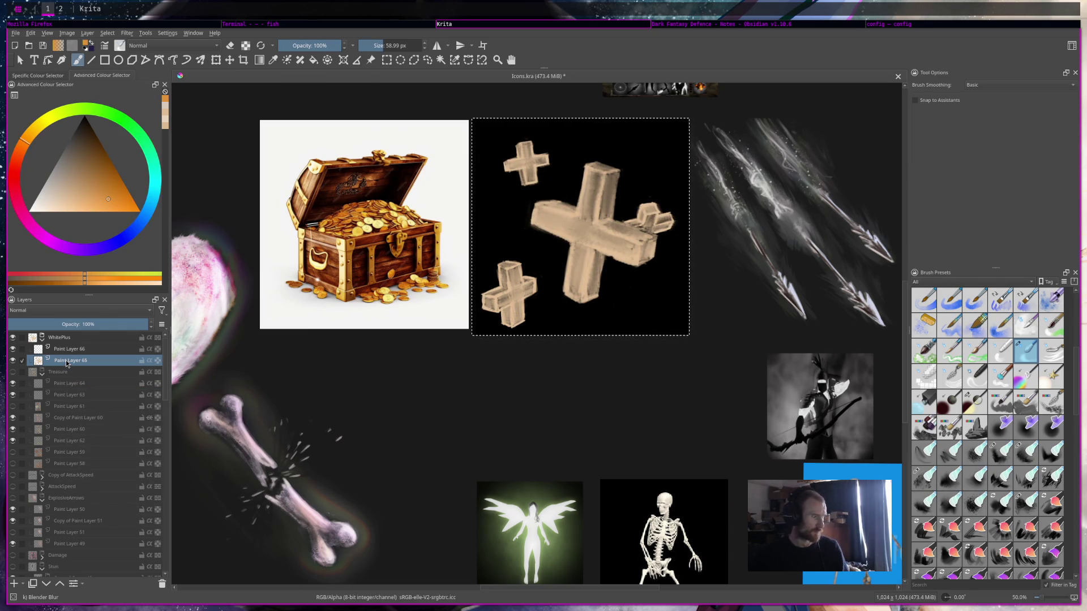
drag(66, 364, 68, 346)
Save Icons.kra, then paint a soft light-beige overlay glow around the large cross's arms.
key(ctrl+s)
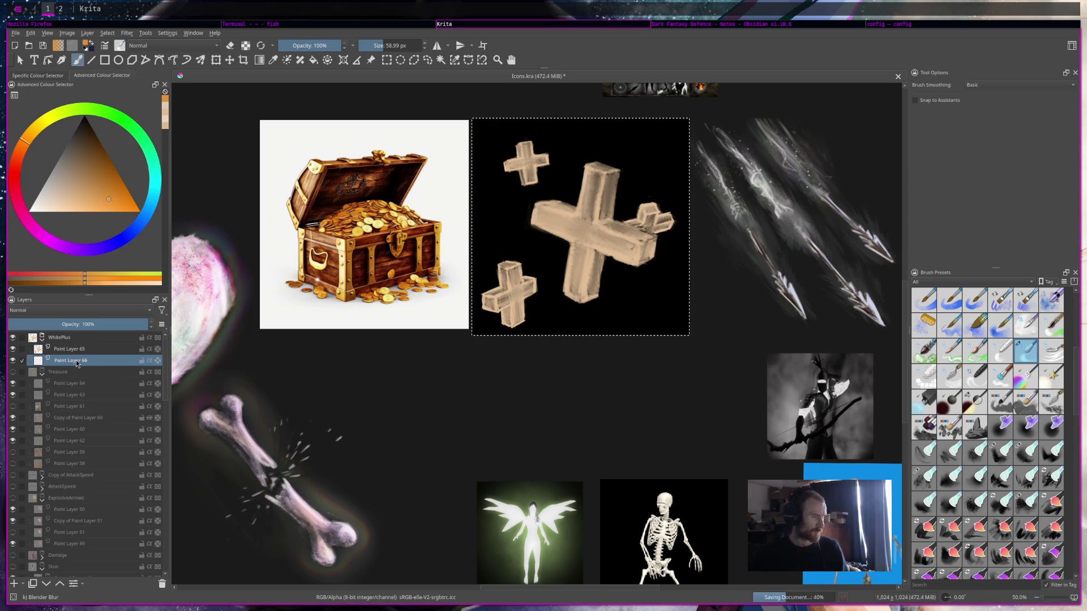
click(977, 402)
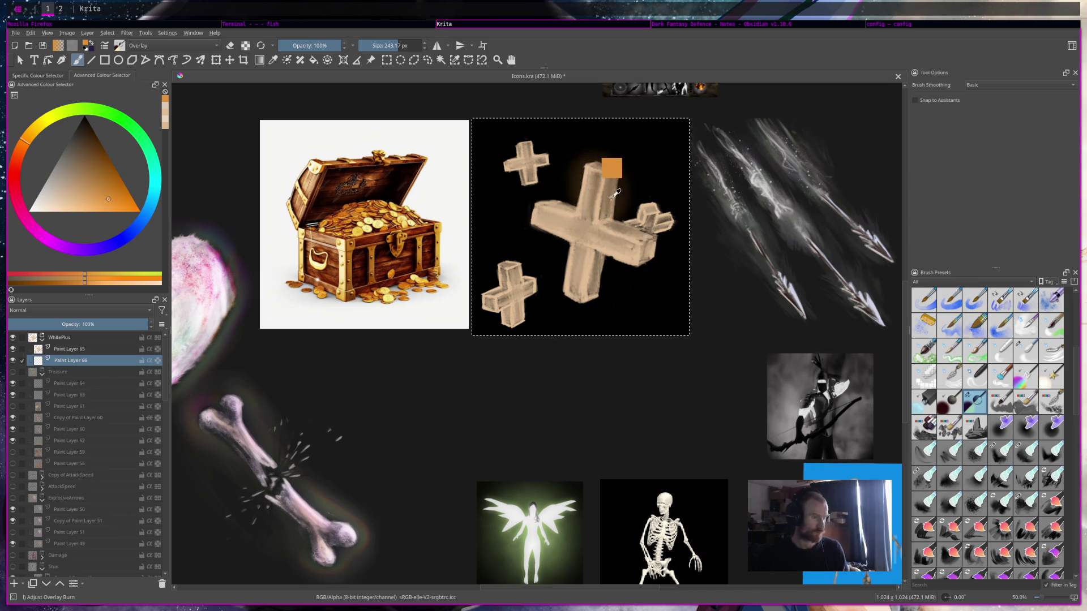
click(55, 202)
mouse_move(655, 181)
mouse_down()
mouse_move(542, 213)
mouse_move(577, 295)
mouse_move(637, 213)
mouse_move(510, 153)
mouse_move(509, 287)
mouse_move(529, 283)
mouse_move(606, 175)
mouse_move(512, 286)
mouse_move(538, 168)
mouse_move(521, 255)
mouse_move(502, 272)
mouse_move(528, 149)
mouse_up()
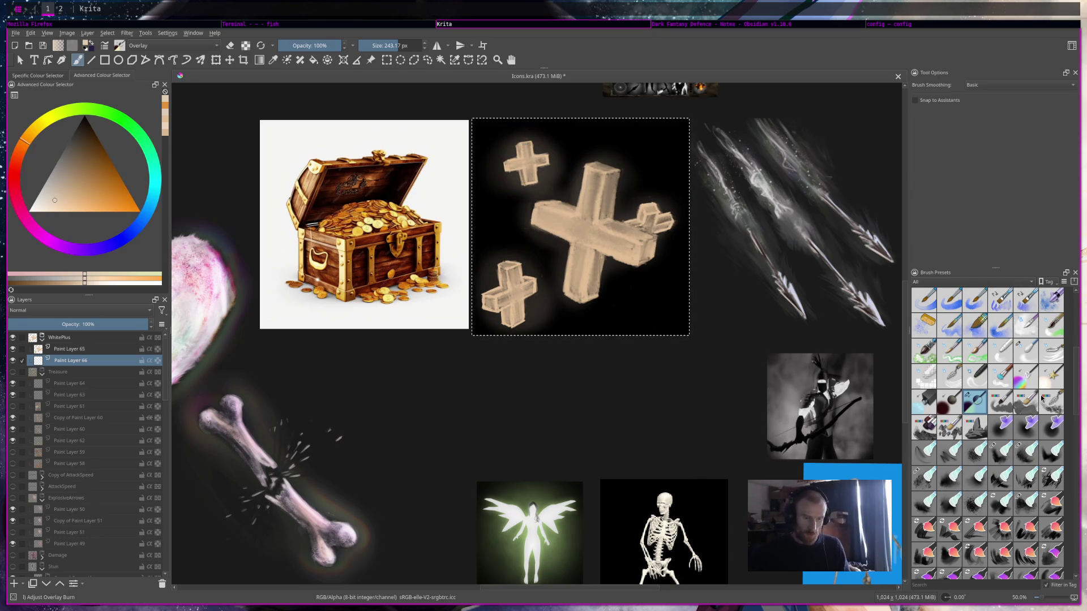
click(1026, 376)
scroll(1045, 467, down, 3)
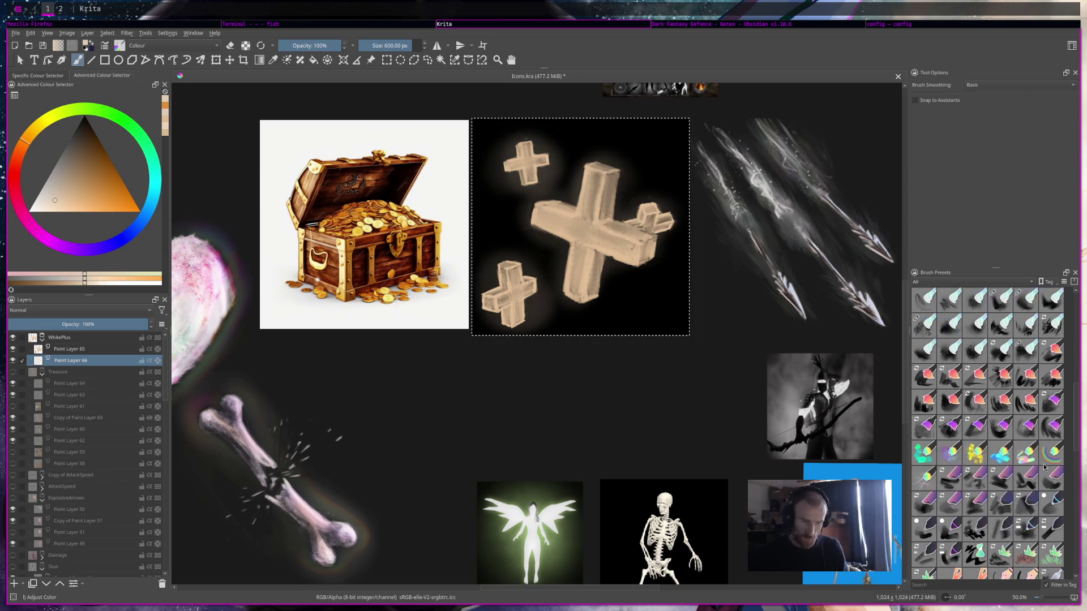
Dab an orange rainbow-brush glow around the top-left, large and bottom-left crosses.
click(1061, 460)
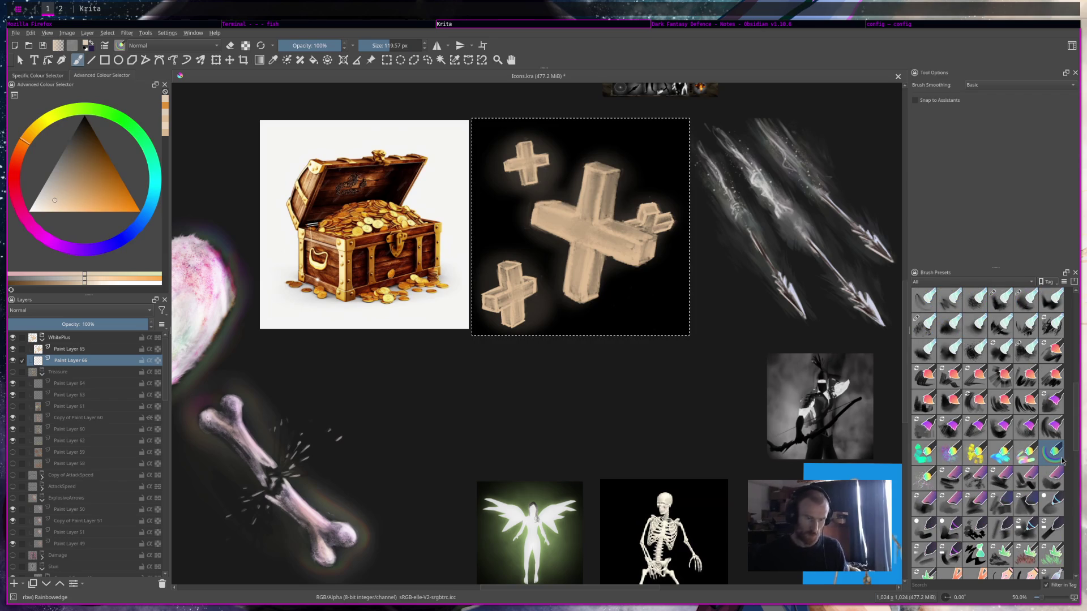
click(1019, 454)
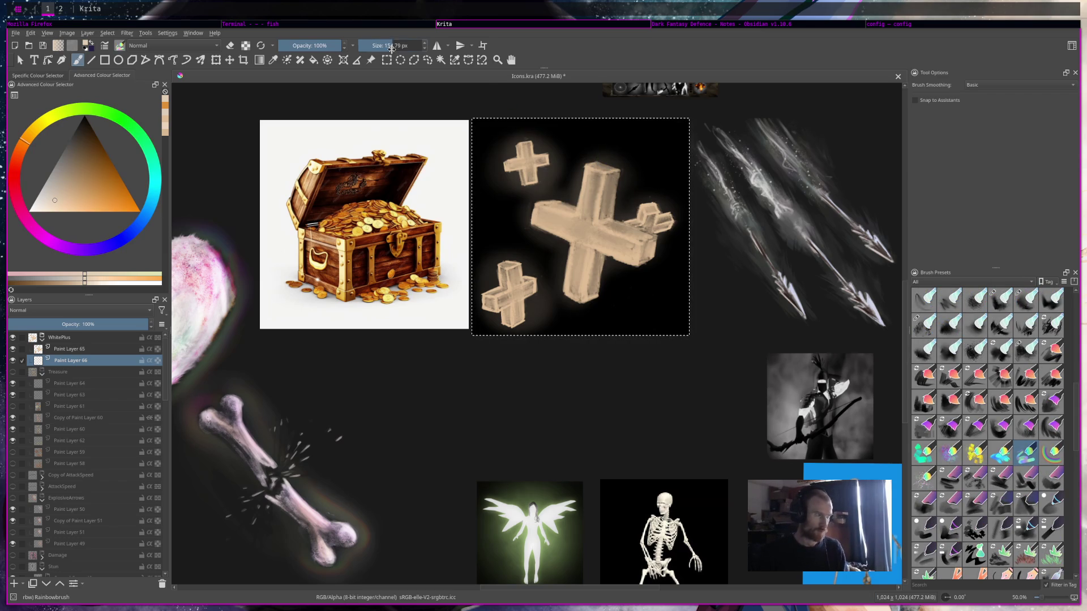
click(106, 198)
click(522, 153)
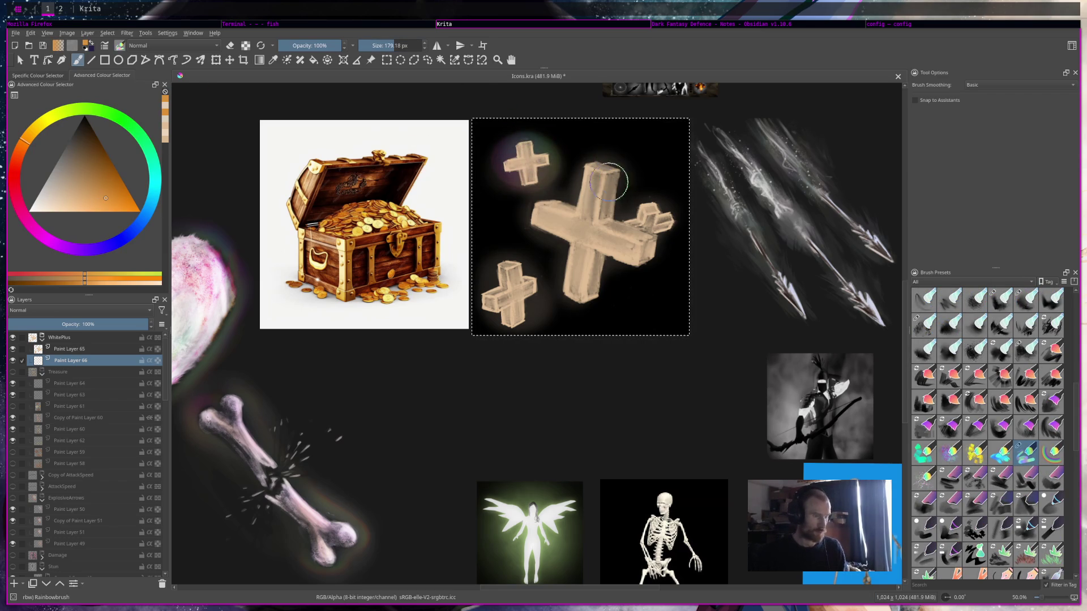
mouse_move(610, 209)
mouse_down()
mouse_move(532, 232)
mouse_move(566, 306)
mouse_move(595, 244)
mouse_move(643, 252)
mouse_move(651, 218)
mouse_up()
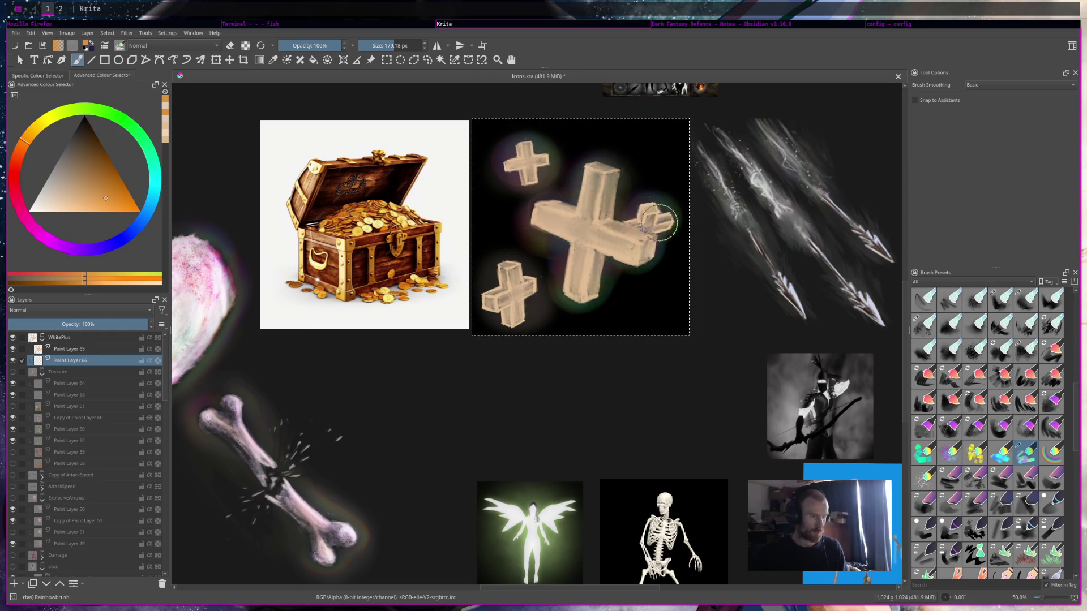
drag(508, 283, 518, 300)
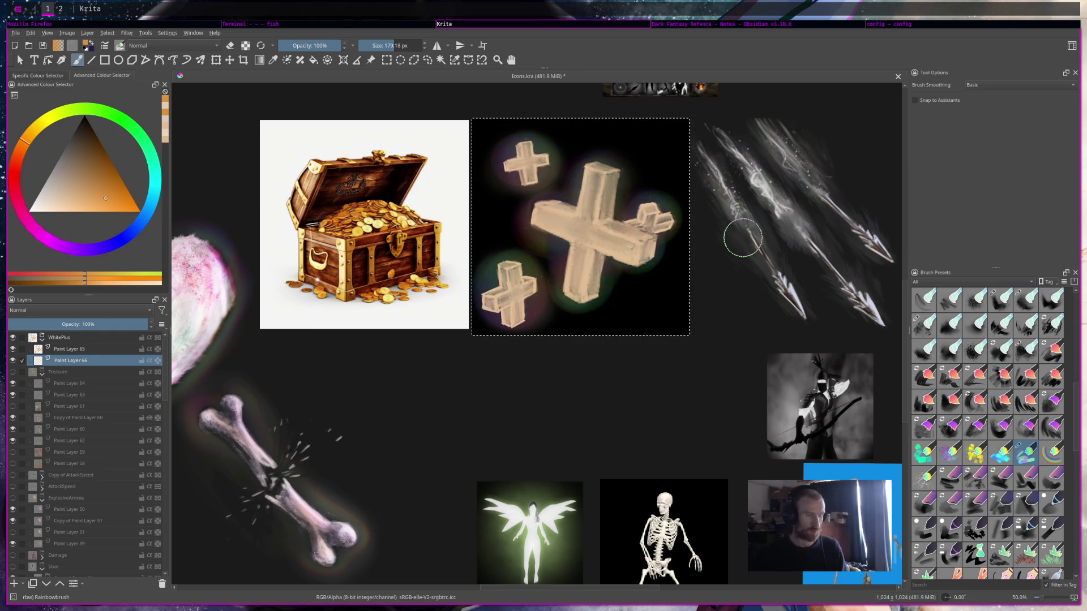
Soften the glow around the small top-left cross with the Blender Blur brush.
scroll(1007, 379, up, 5)
click(1025, 502)
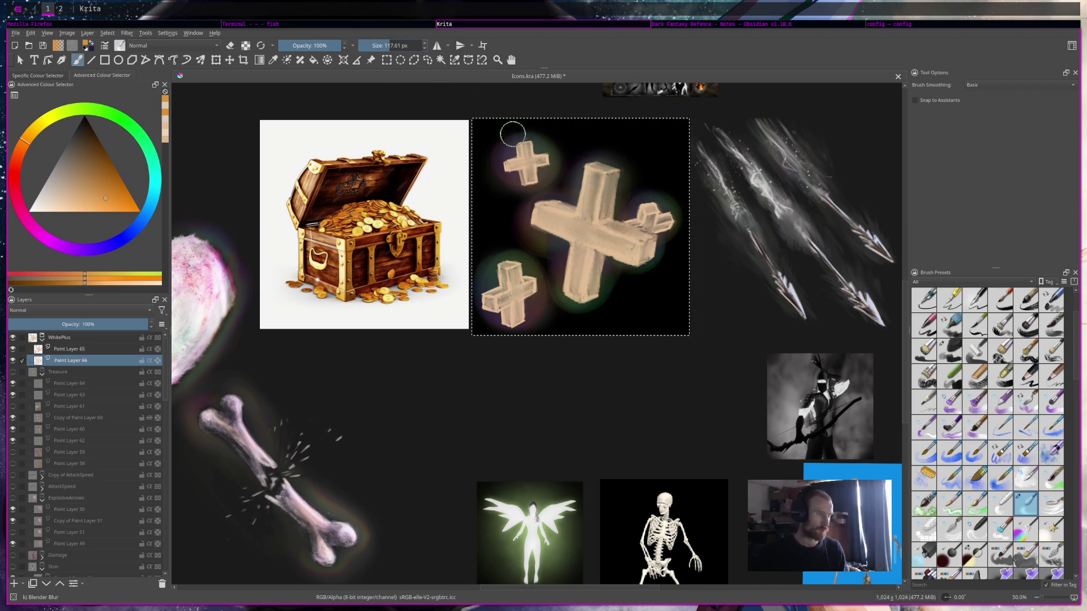
drag(521, 148, 541, 150)
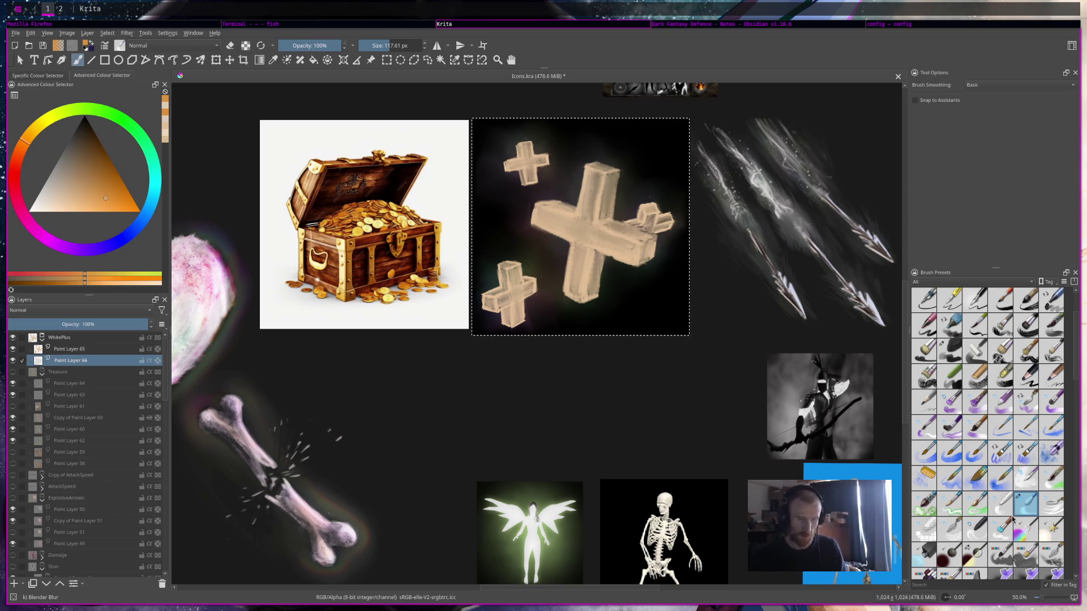
scroll(1004, 501, down, 5)
Paint lightened Overlay Burn highlights over the big cross and the two small crosses.
click(974, 334)
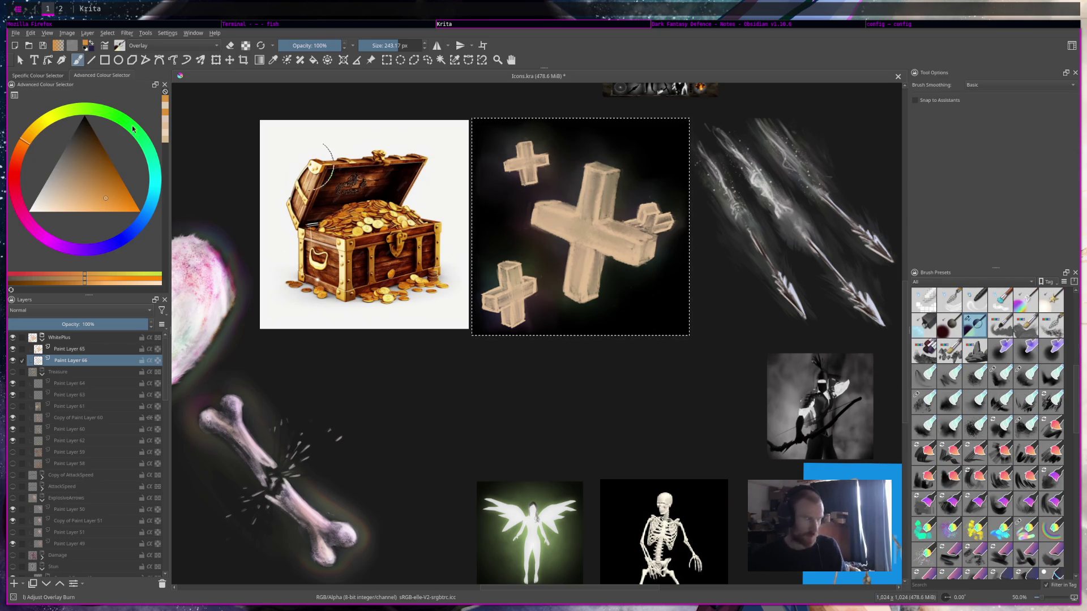
key(l)
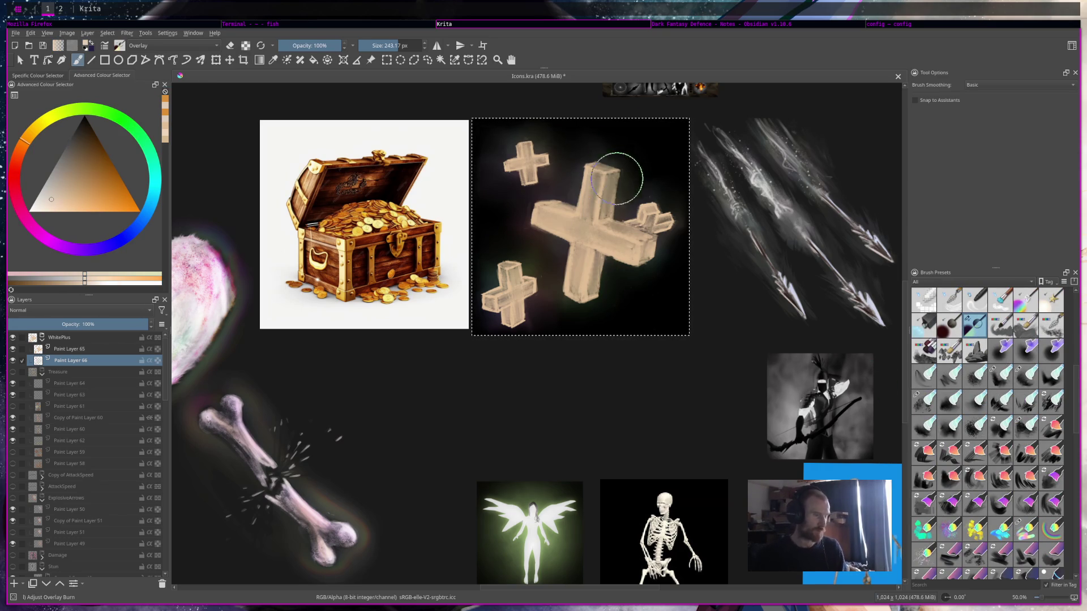
mouse_move(580, 196)
mouse_down()
mouse_move(581, 234)
mouse_move(668, 199)
mouse_move(498, 294)
mouse_up()
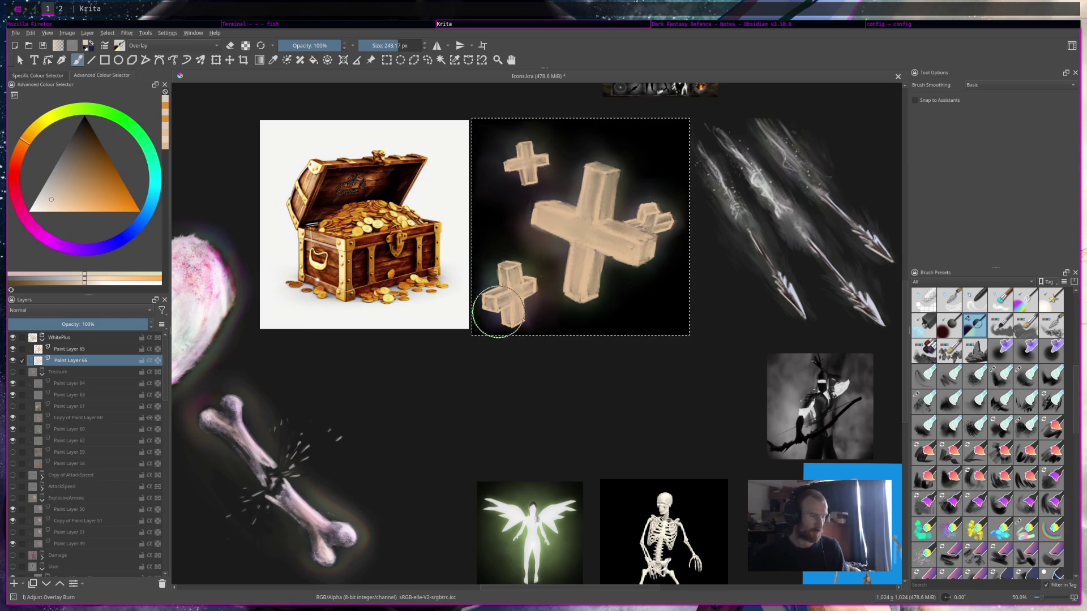
drag(532, 162, 539, 168)
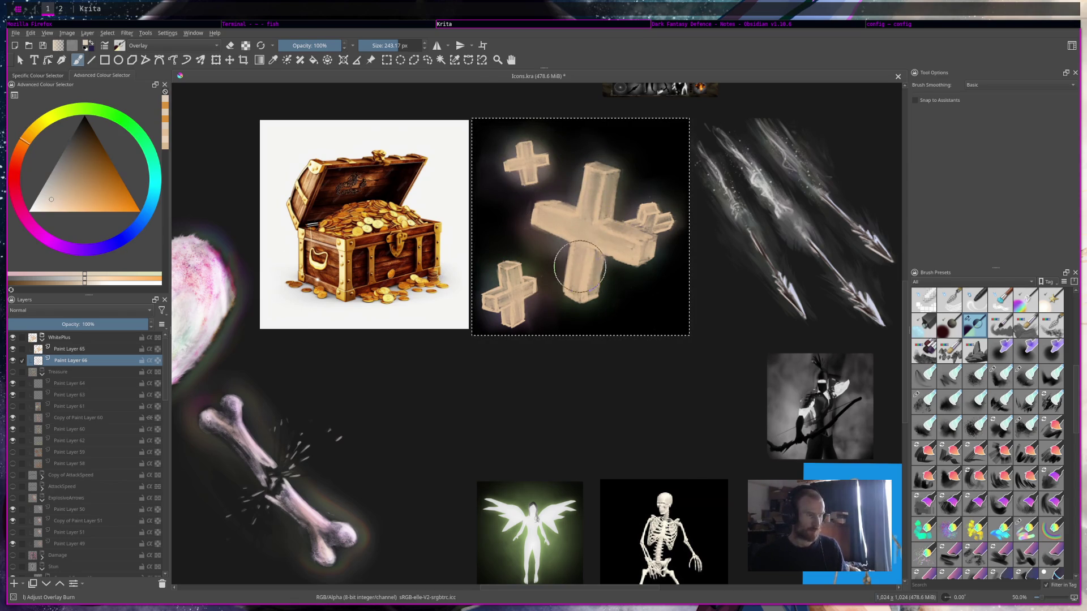
Scroll down to the star presets and pick the Glins sparkle brush.
scroll(1009, 409, down, 3)
scroll(1002, 453, down, 2)
scroll(979, 537, down, 2)
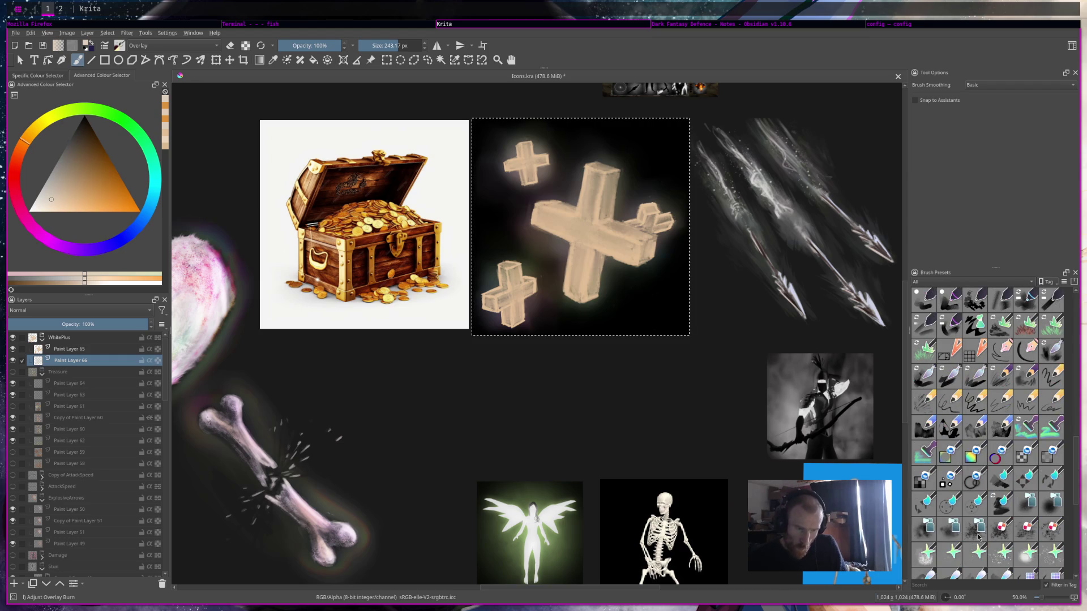
click(1001, 555)
click(924, 555)
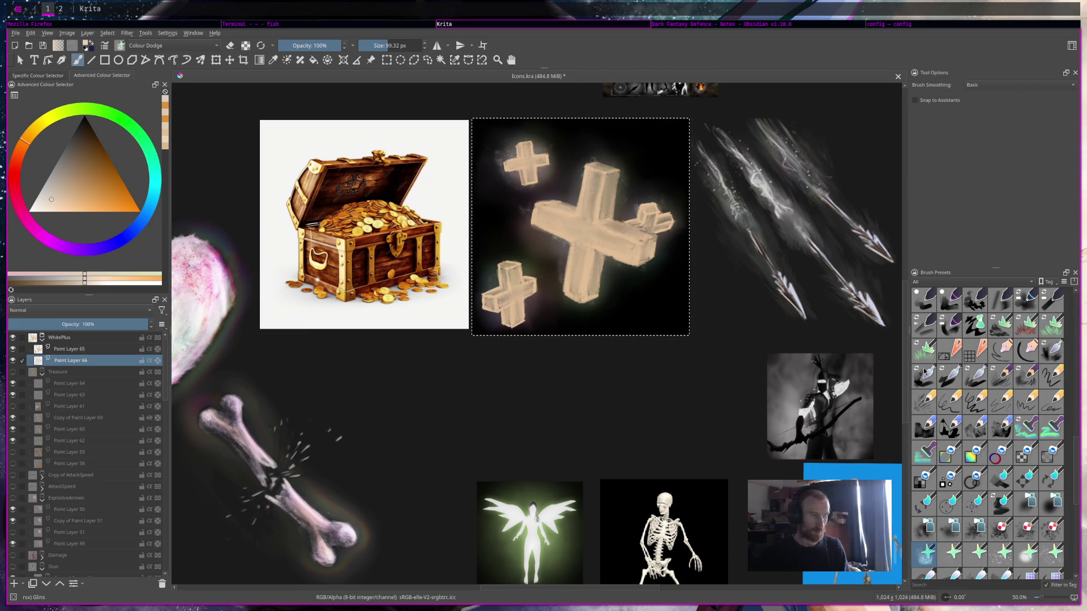
Try a Glins stroke by the lower-left cross, undo it, and pick Starscape.
drag(498, 303, 511, 253)
key(ctrl+z)
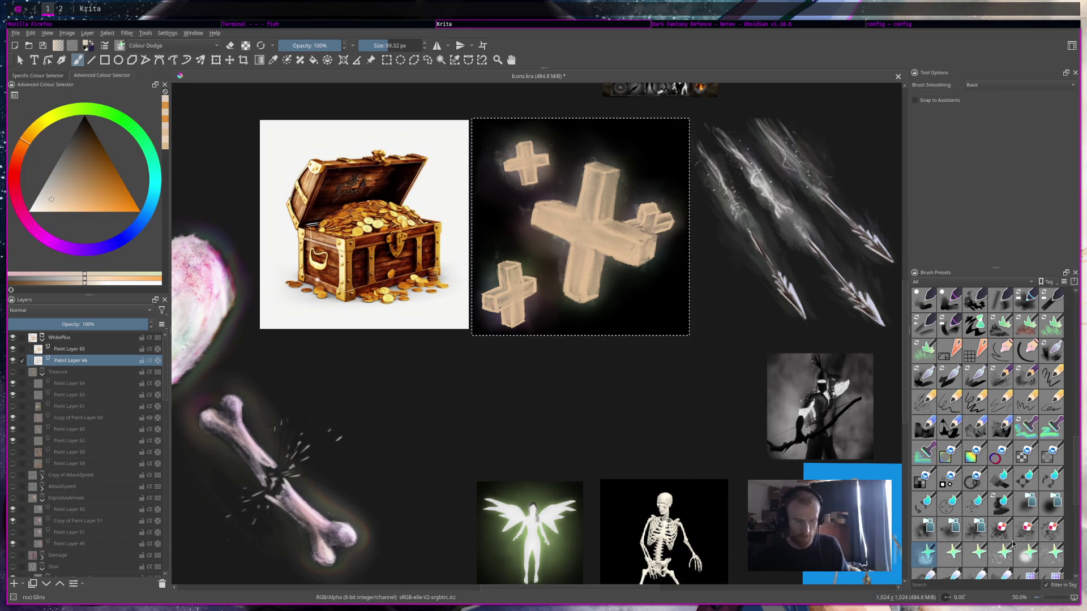
click(1004, 552)
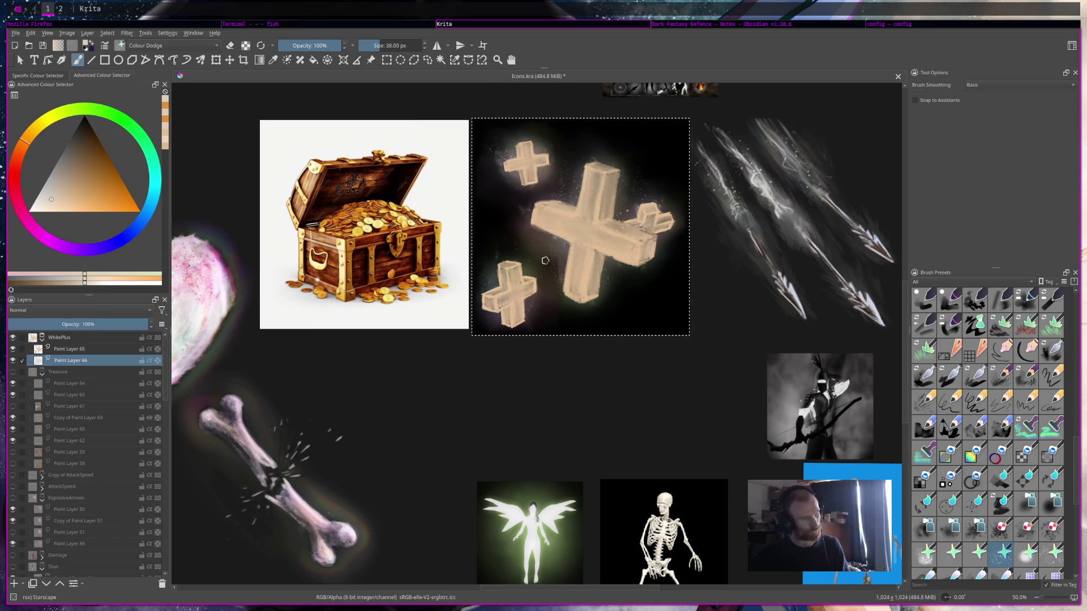
Select Paint Layer 65 to work on.
scroll(571, 142, down, 3)
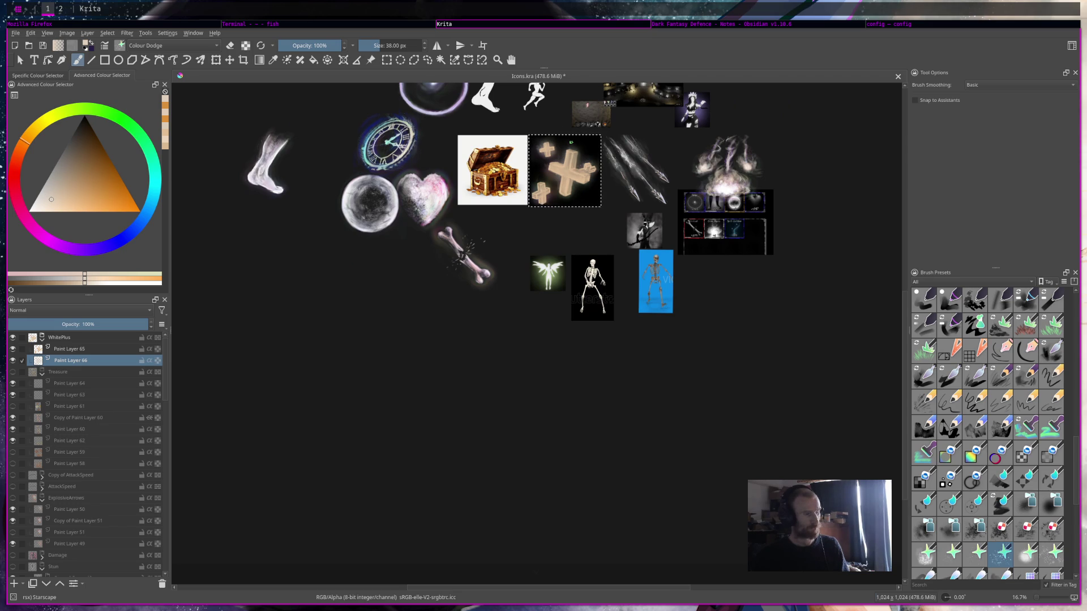
scroll(543, 149, up, 3)
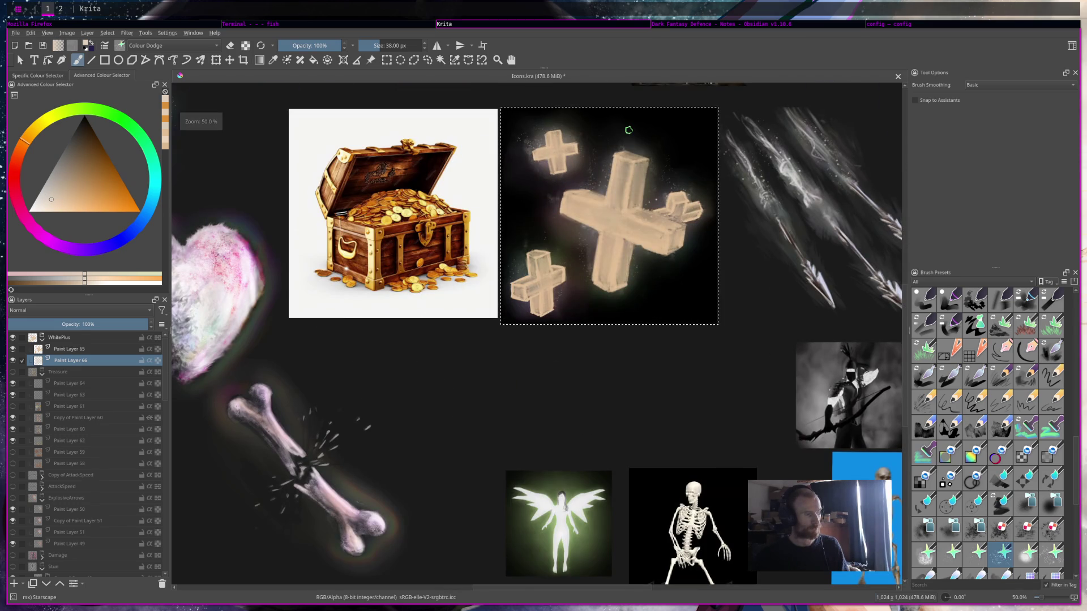
click(74, 352)
scroll(894, 317, up, 2)
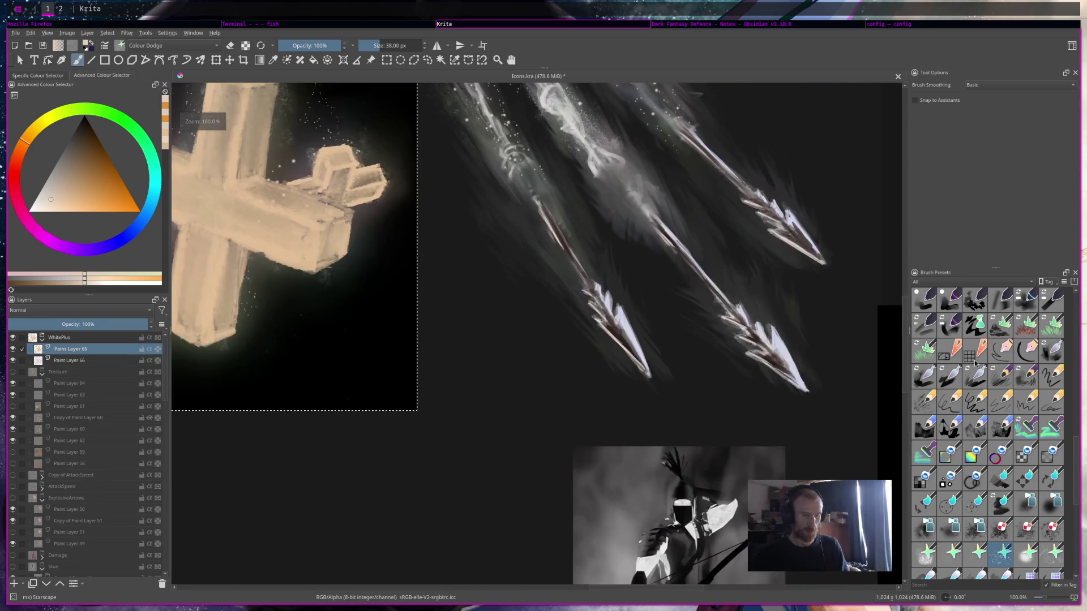
scroll(991, 383, up, 2)
scroll(985, 385, up, 2)
scroll(977, 388, up, 2)
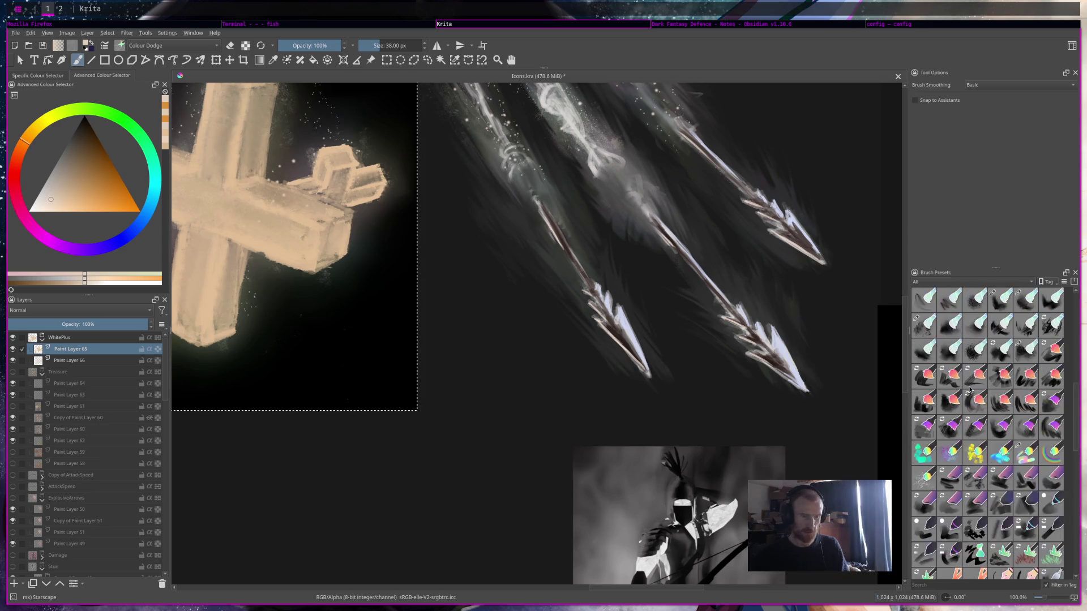
scroll(970, 389, up, 3)
click(950, 351)
drag(303, 102, 635, 259)
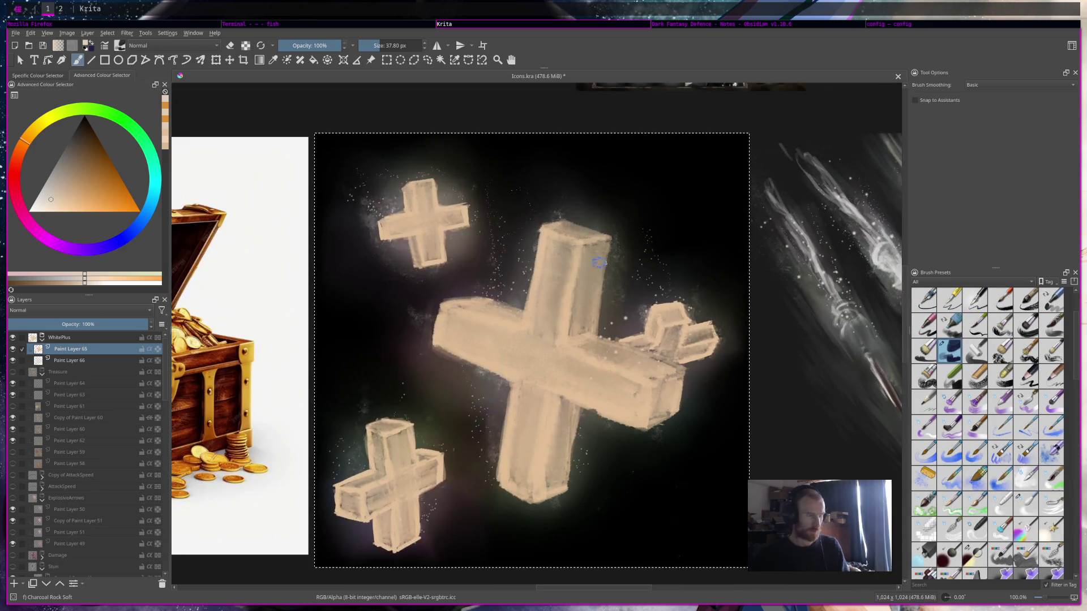
ctrl+click(542, 265)
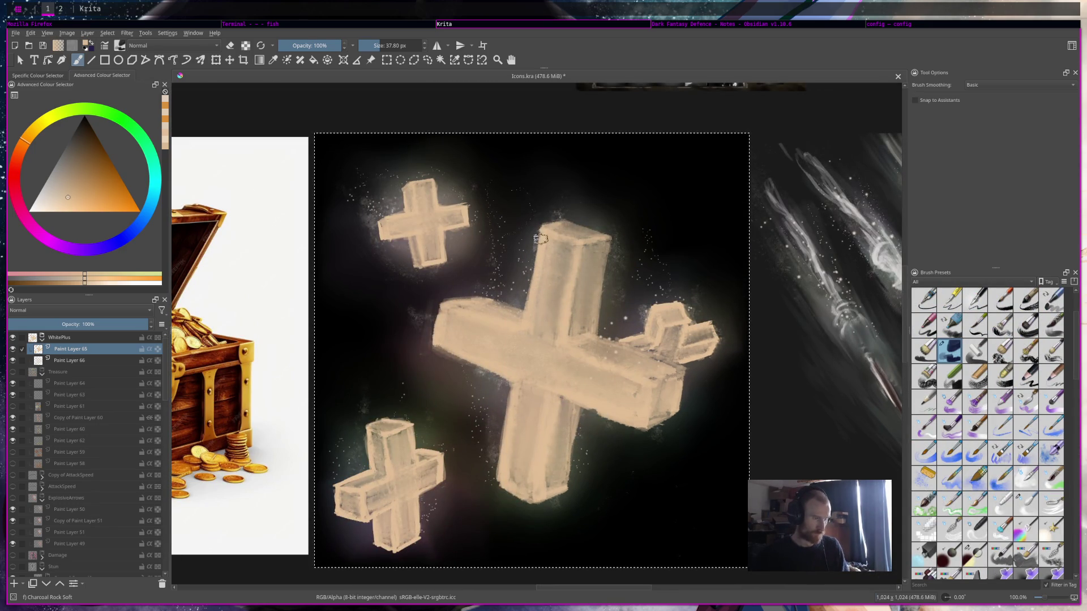
drag(542, 247, 524, 326)
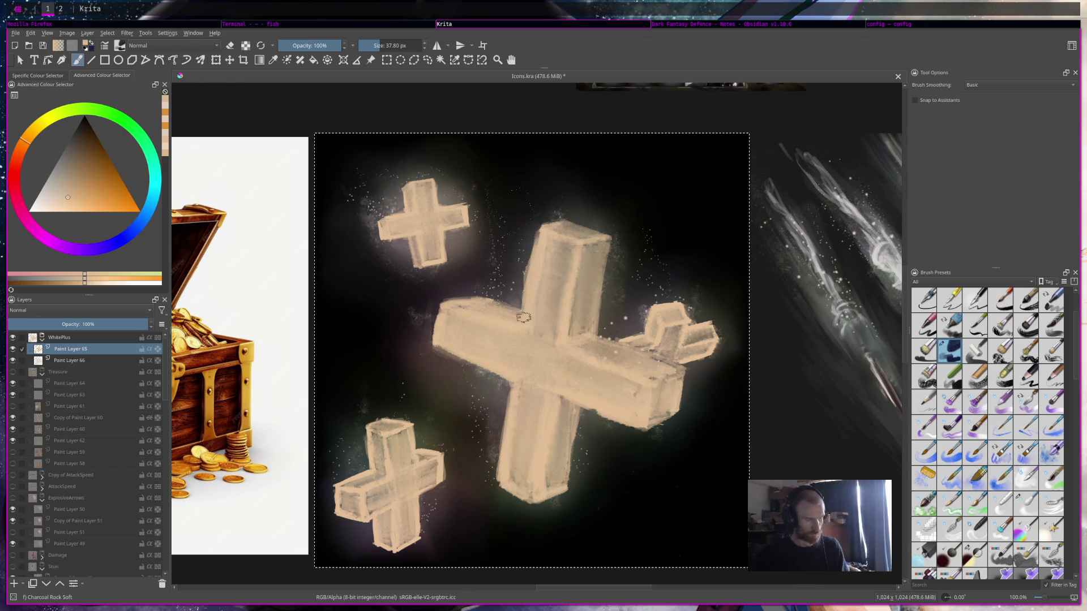
key(e)
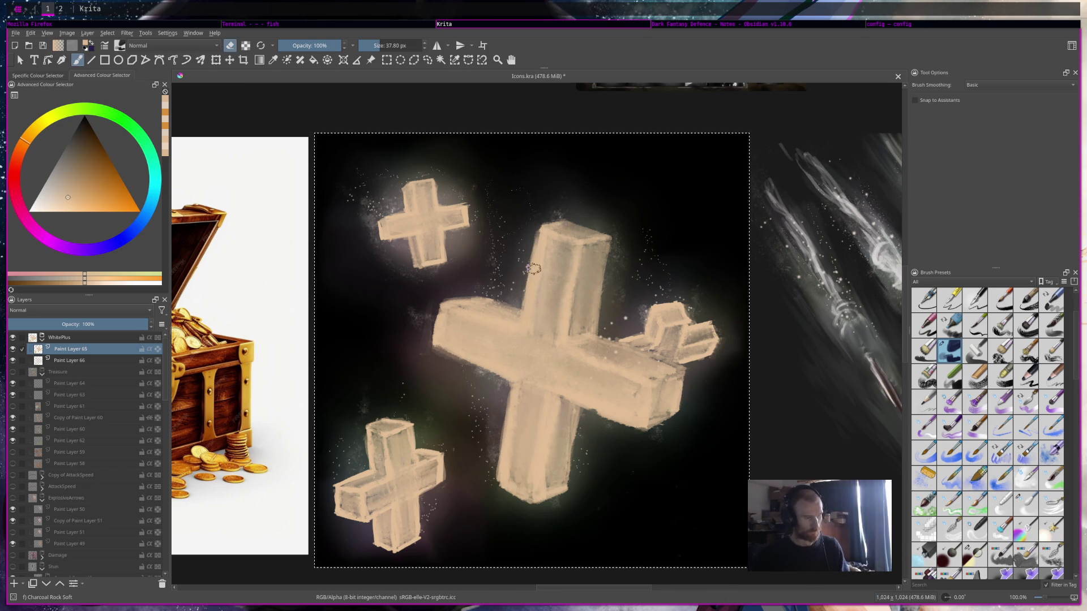
scroll(527, 283, down, 1)
scroll(533, 269, down, 3)
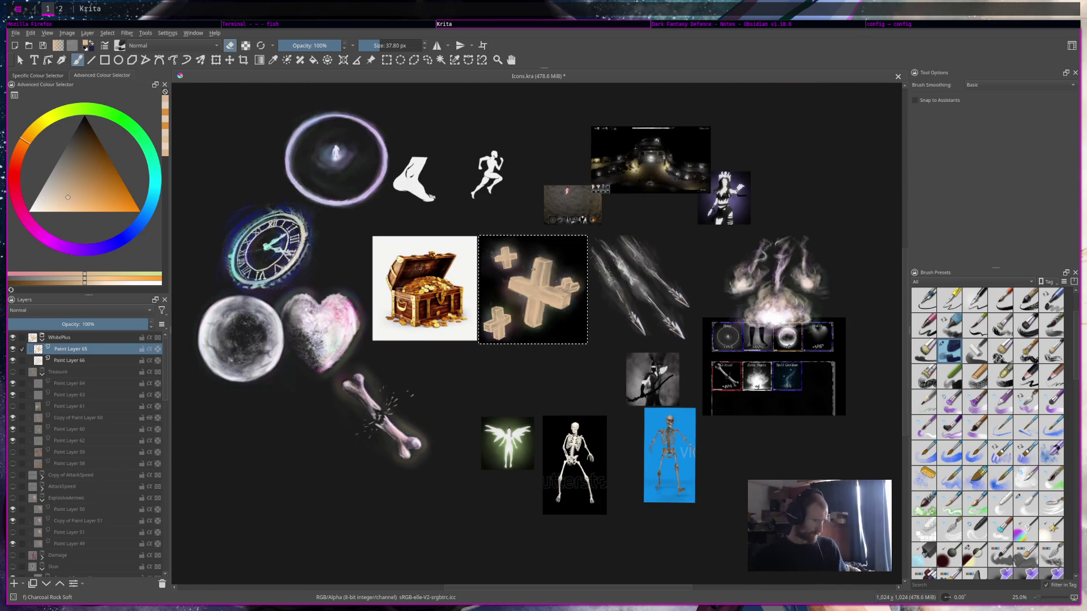
scroll(533, 268, up, 4)
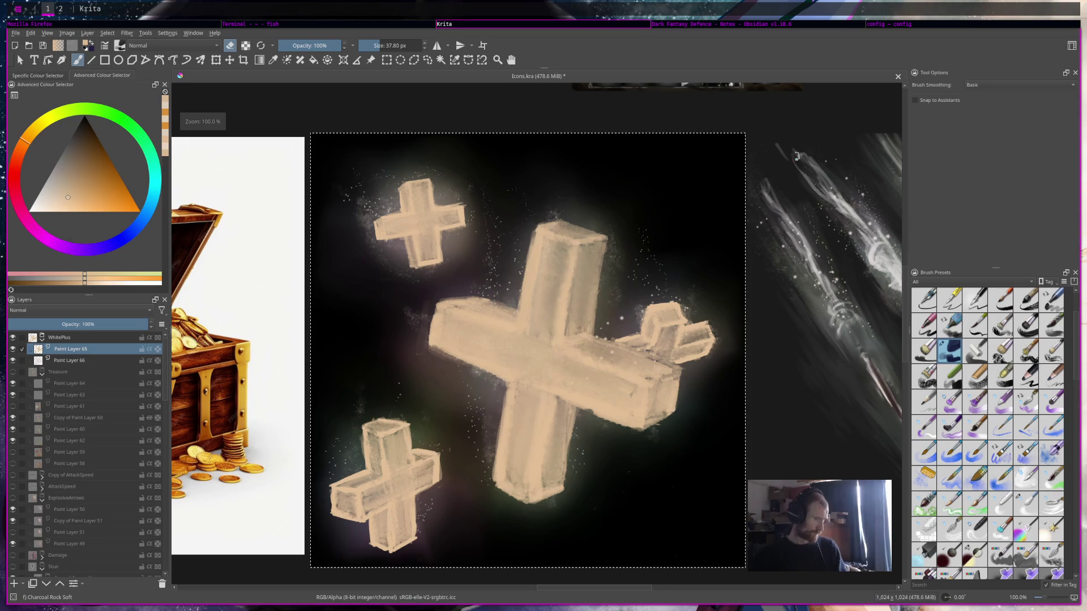
scroll(787, 222, down, 5)
scroll(788, 222, down, 1)
scroll(787, 222, up, 2)
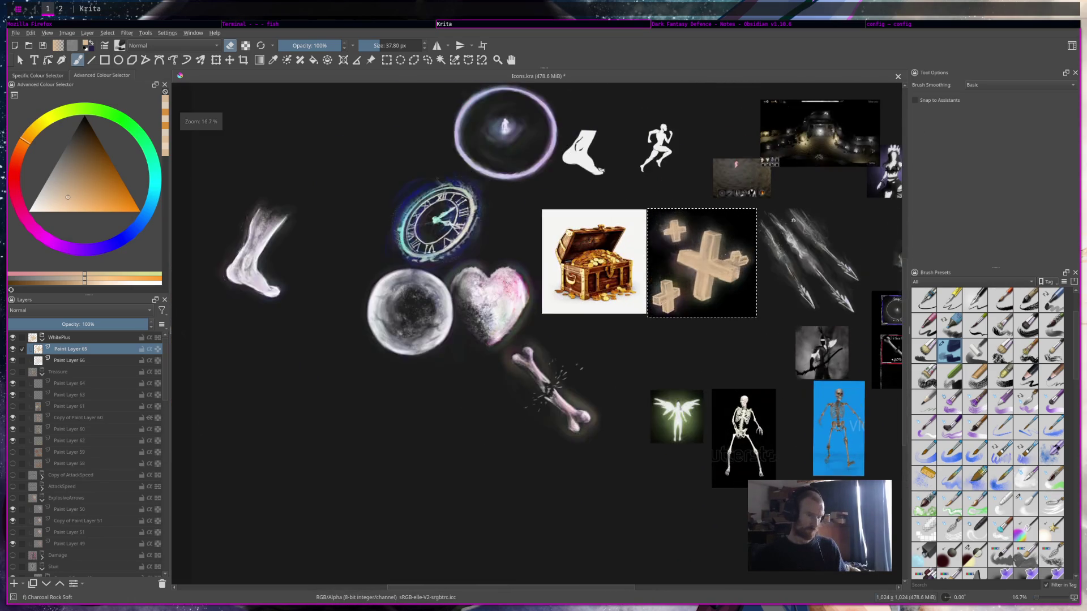
scroll(787, 222, up, 1)
scroll(762, 226, up, 3)
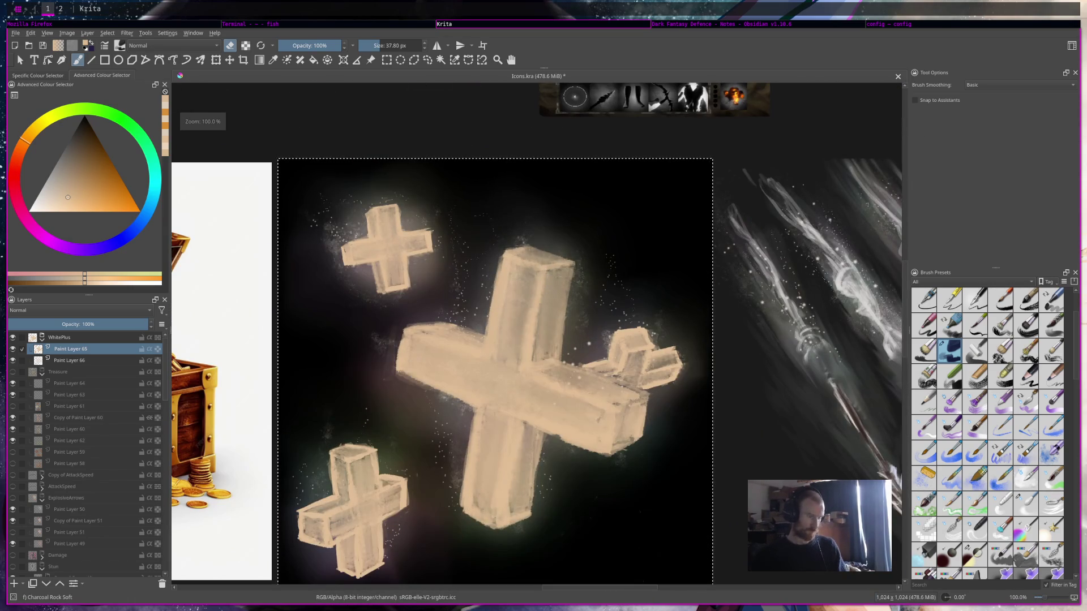
key(e)
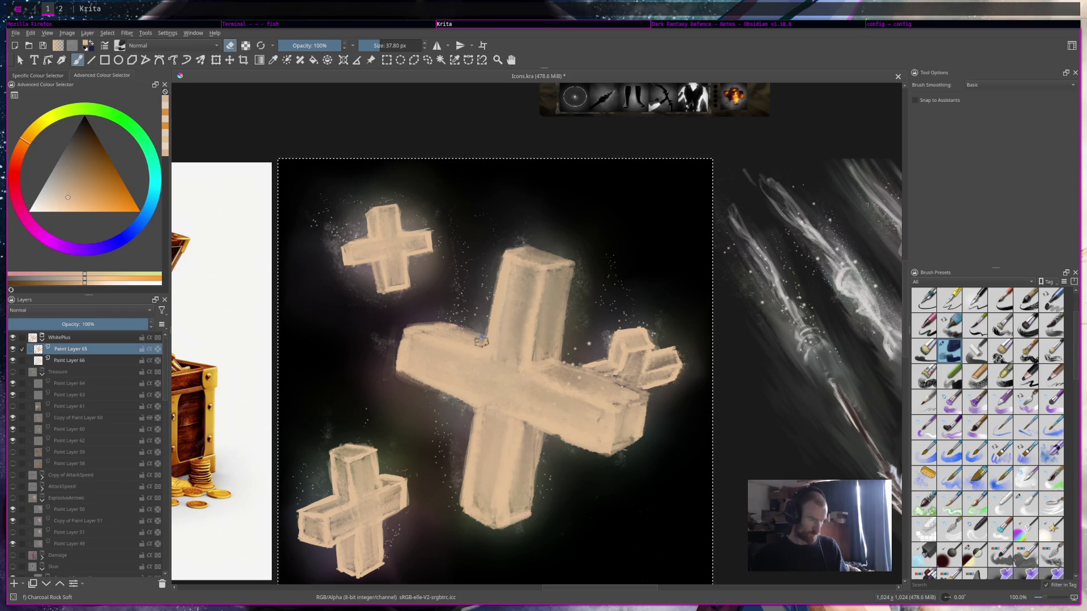
scroll(537, 303, down, 6)
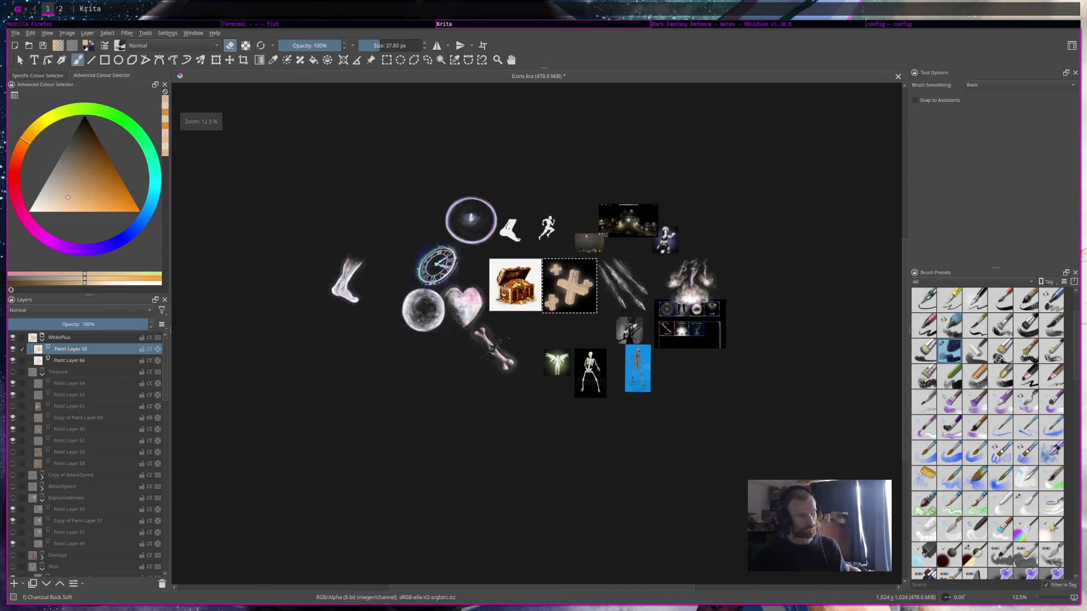
scroll(566, 279, up, 2)
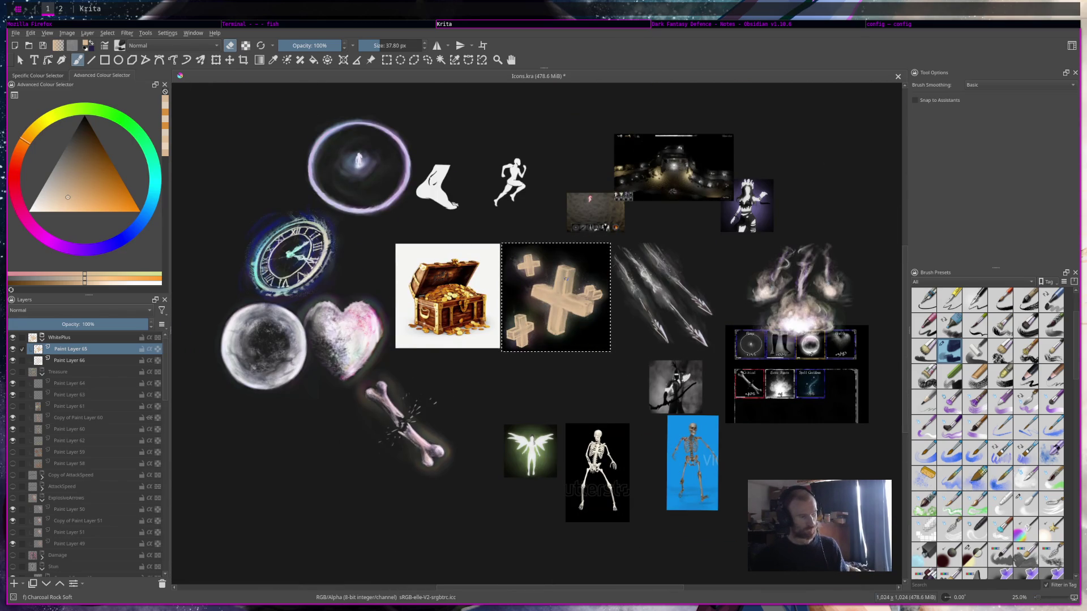
scroll(565, 279, up, 3)
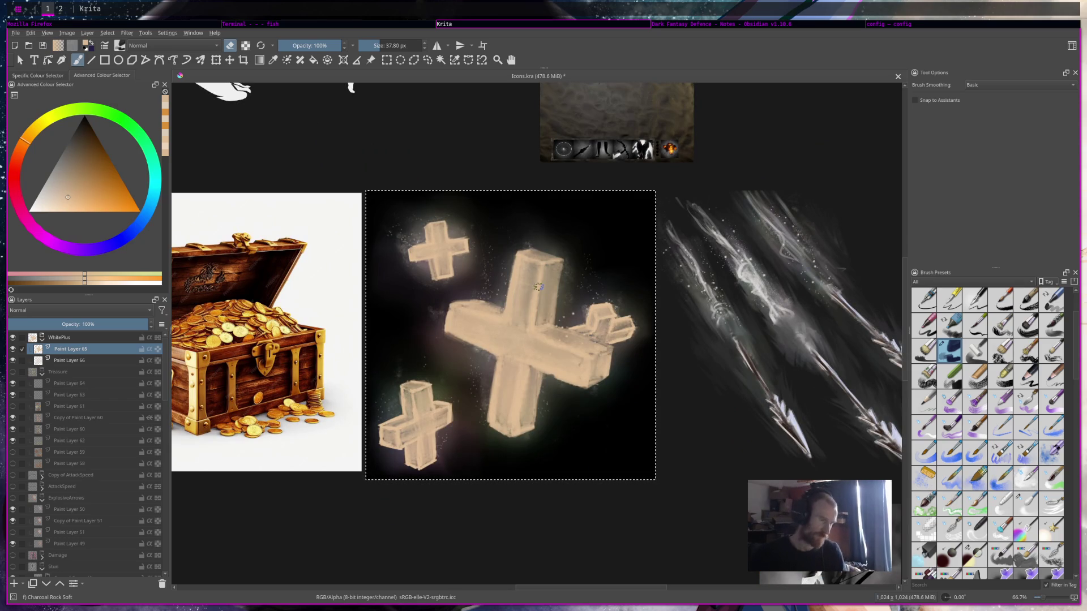
key(e)
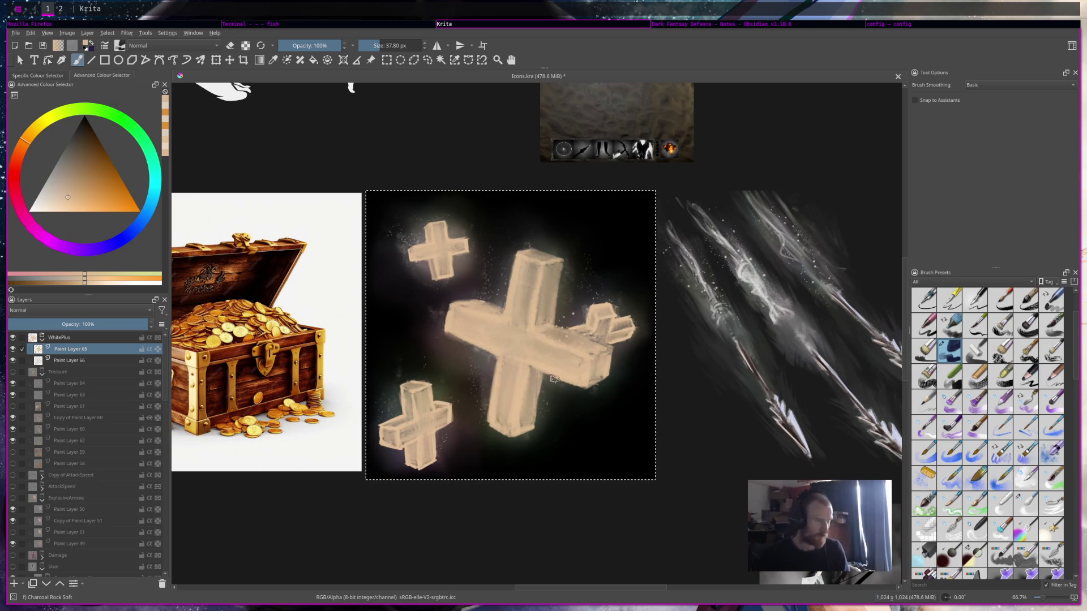
Save Icons.kra, then zoom out and back in on the cross icon.
key(ctrl+s)
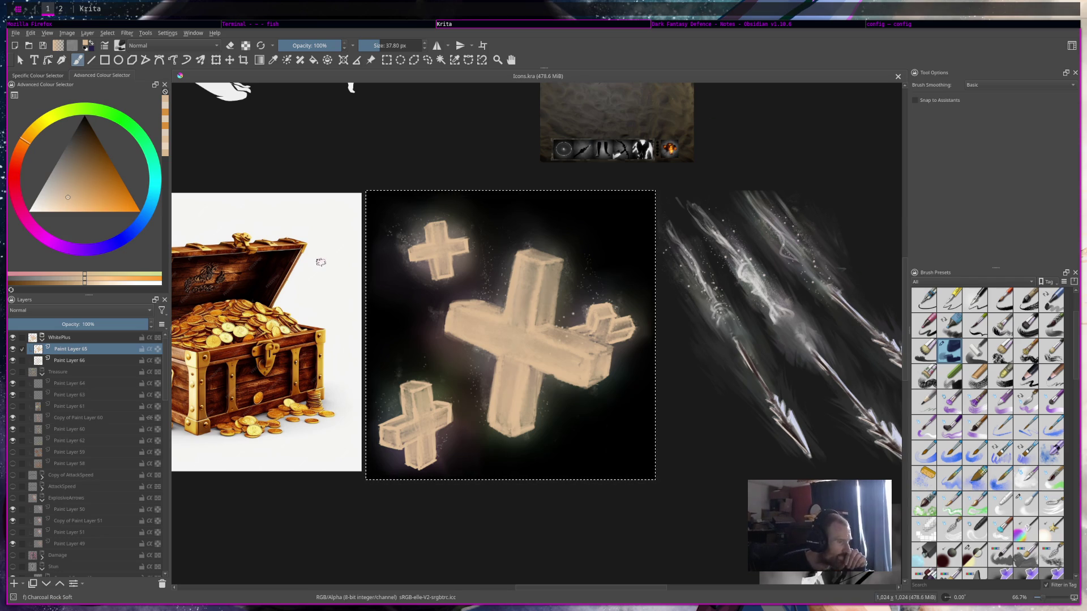
scroll(566, 381, down, 5)
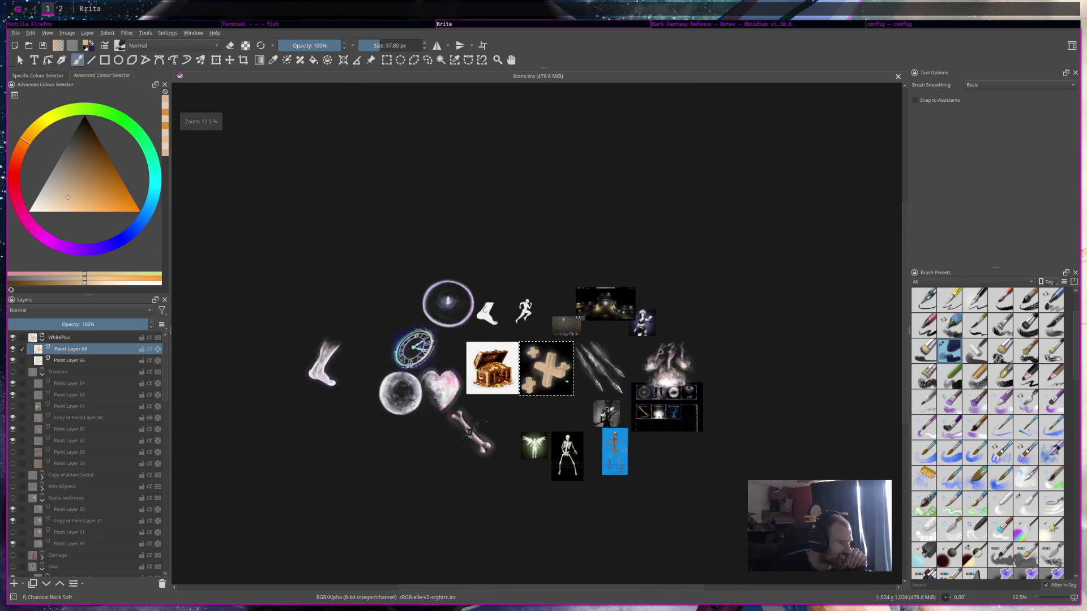
scroll(567, 381, up, 3)
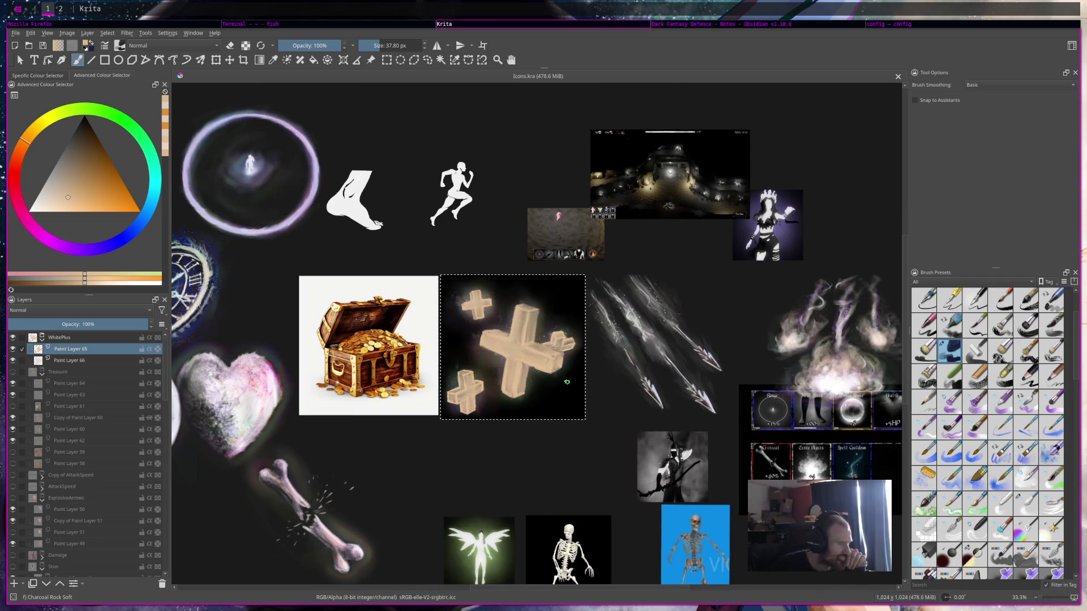
scroll(567, 382, down, 3)
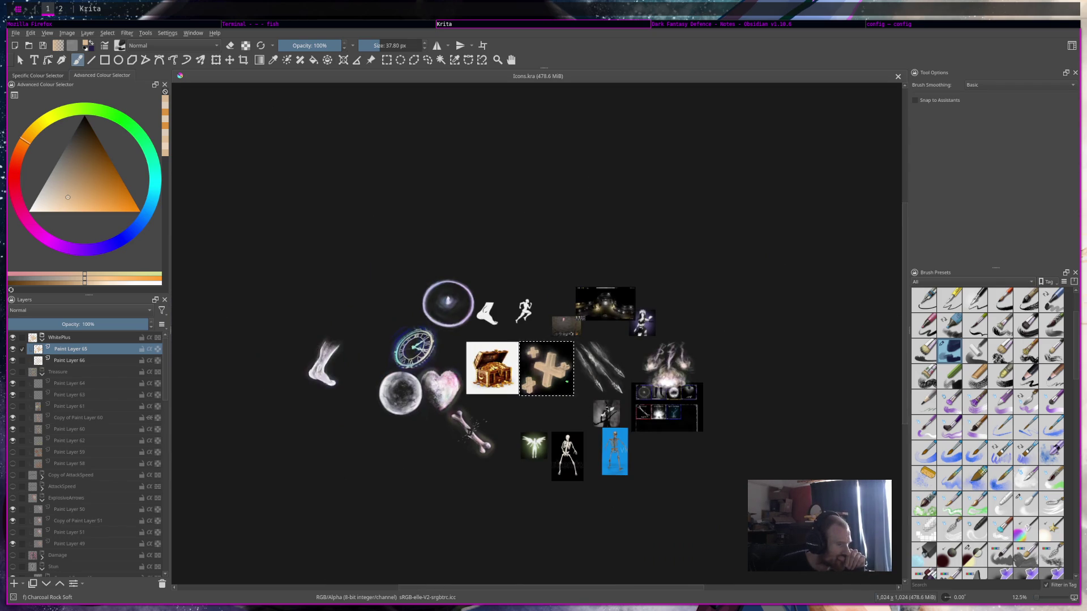
scroll(567, 382, up, 4)
scroll(539, 303, up, 3)
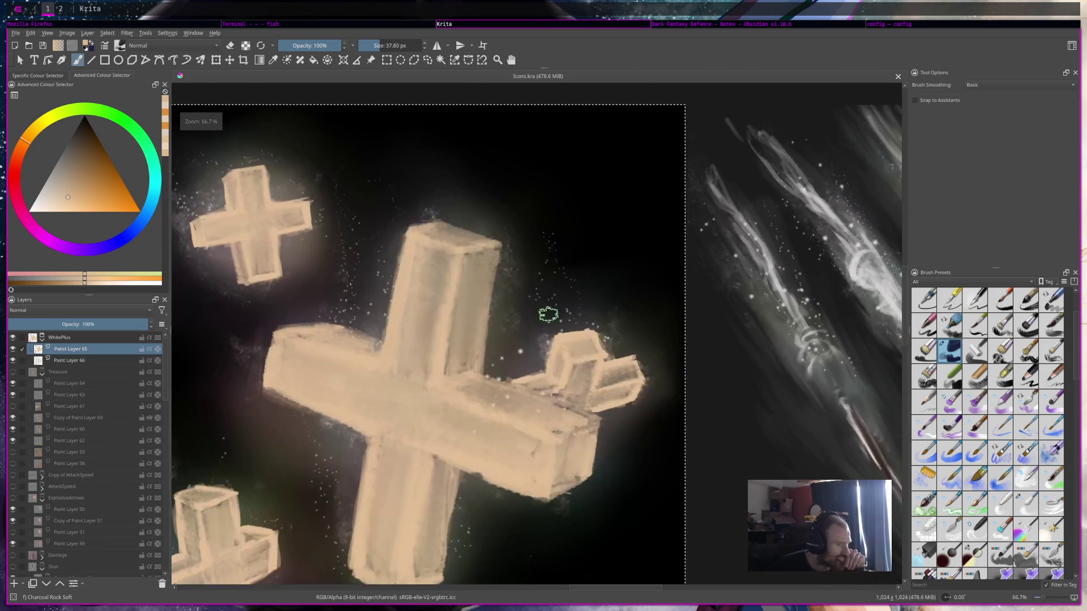
scroll(975, 327, up, 3)
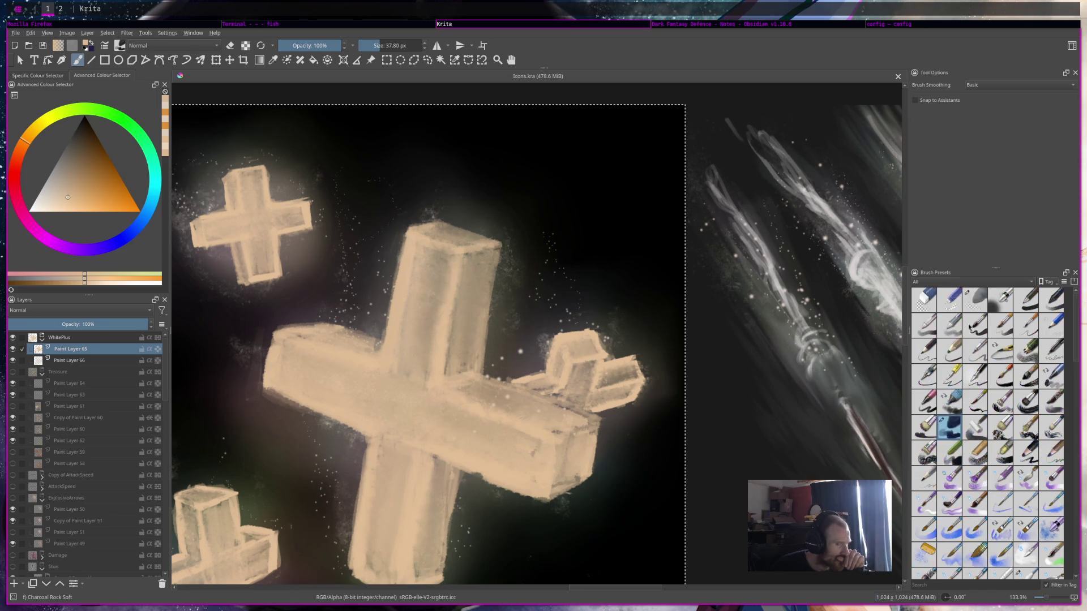
Airbrush soft shading beside the small right-hand cube, then soft-erase part of it.
click(1000, 299)
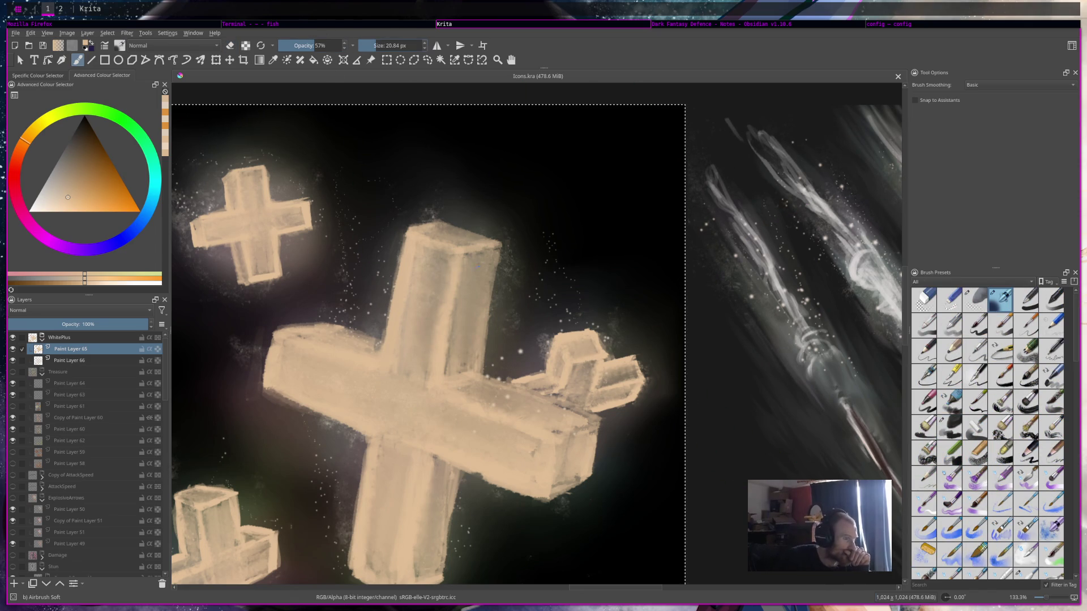
drag(525, 391, 531, 388)
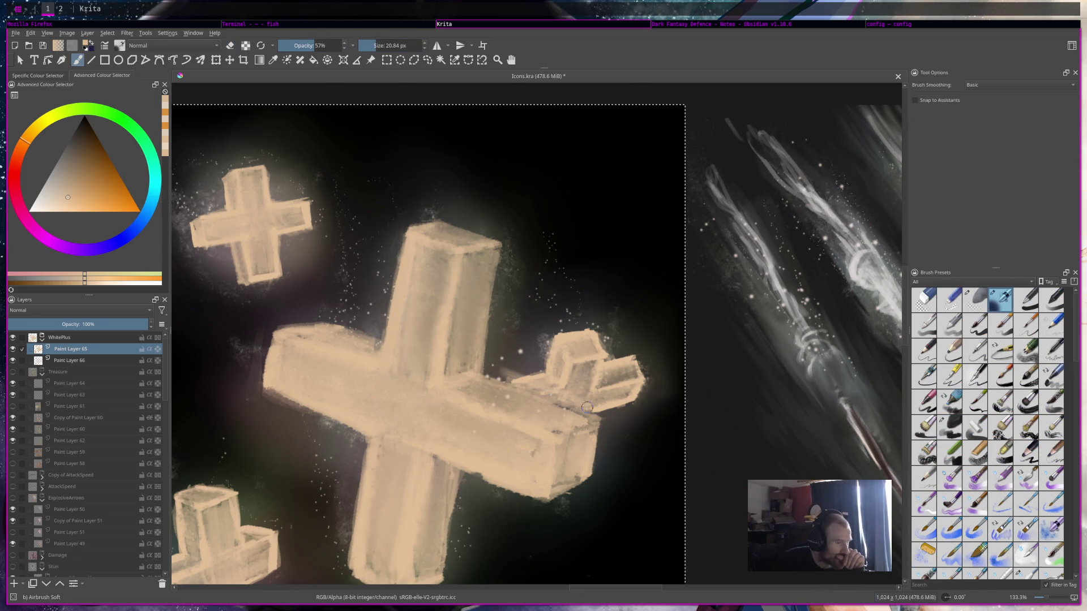
key(slash)
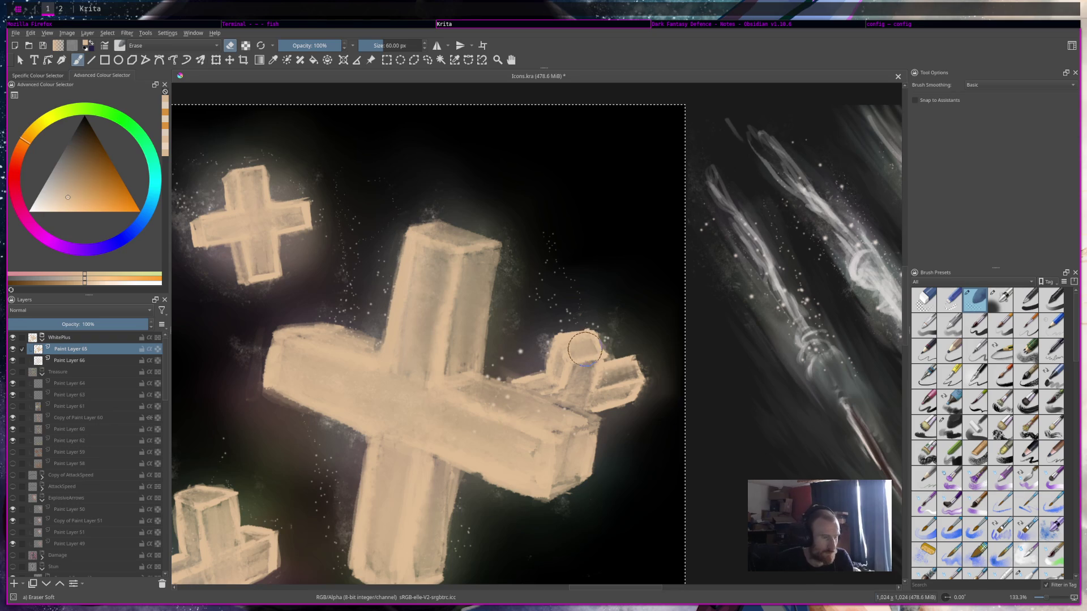
drag(512, 369, 510, 376)
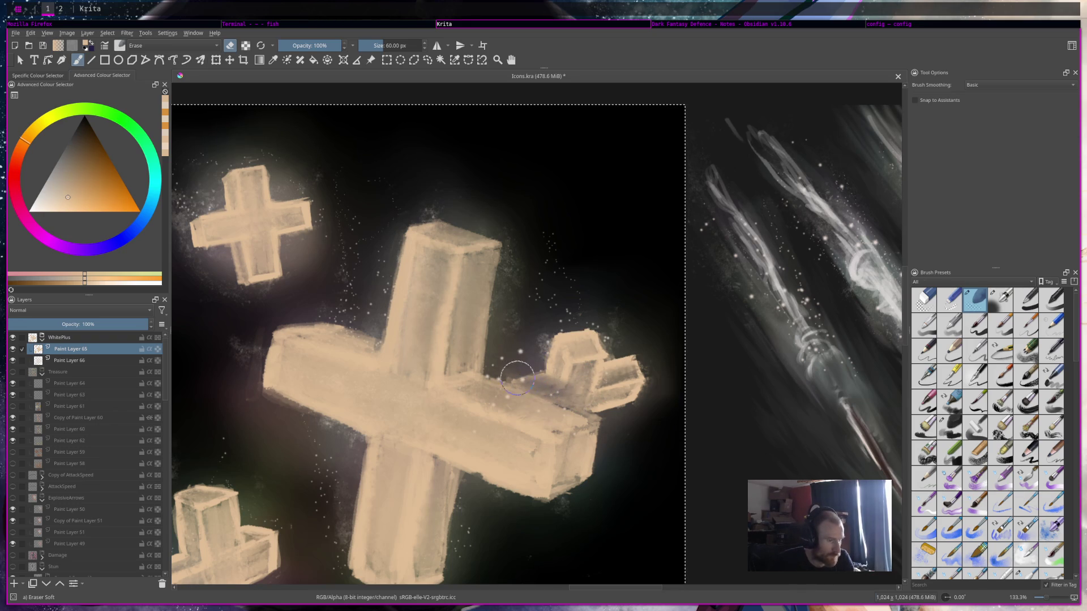
mouse_move(531, 382)
mouse_down()
mouse_move(558, 391)
mouse_move(558, 372)
mouse_up()
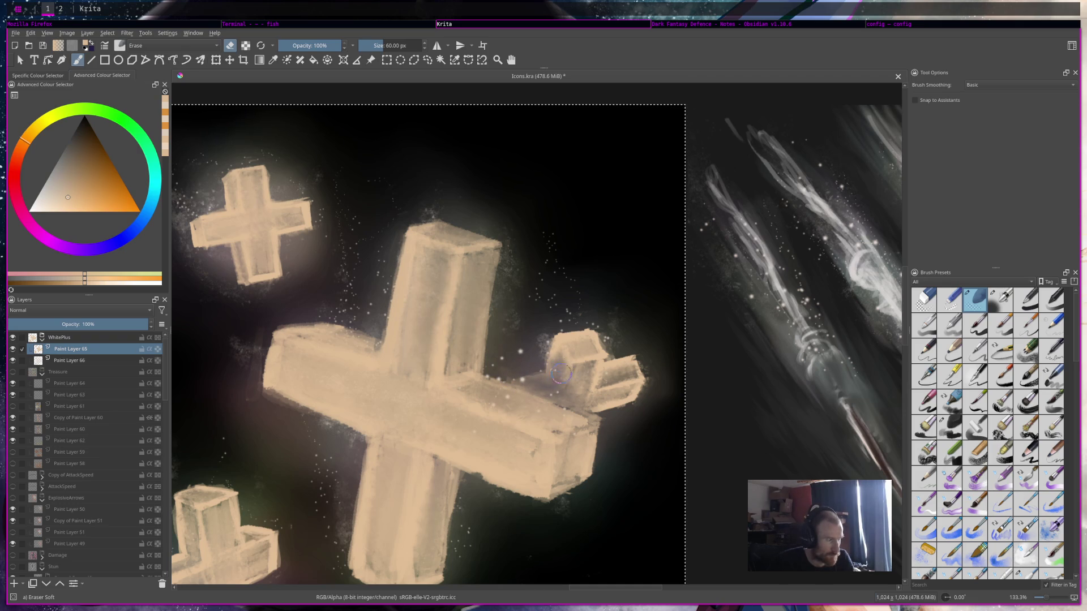
scroll(679, 318, down, 5)
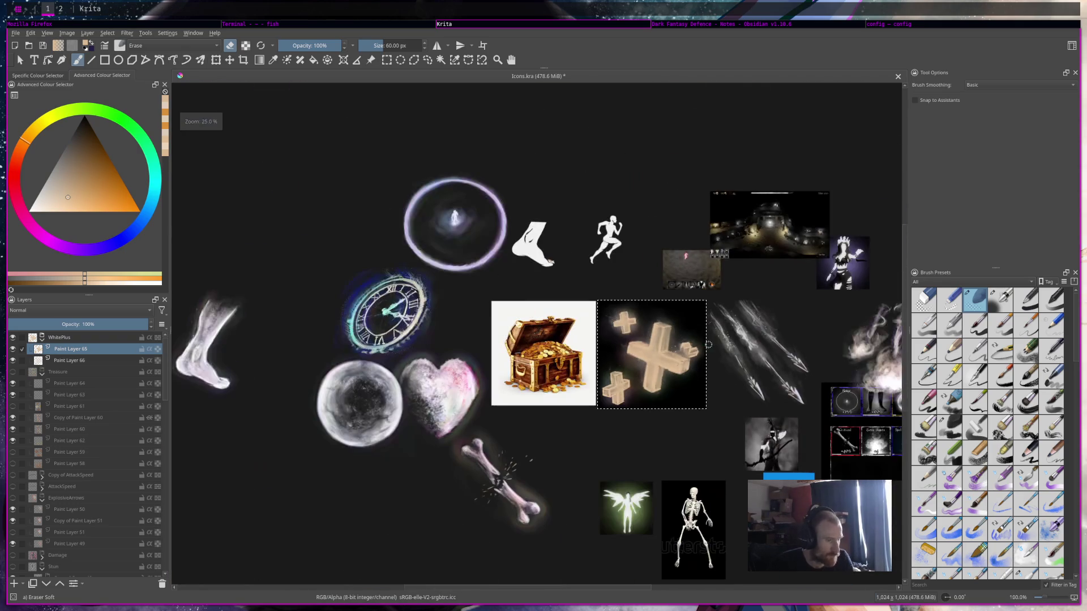
scroll(715, 343, up, 4)
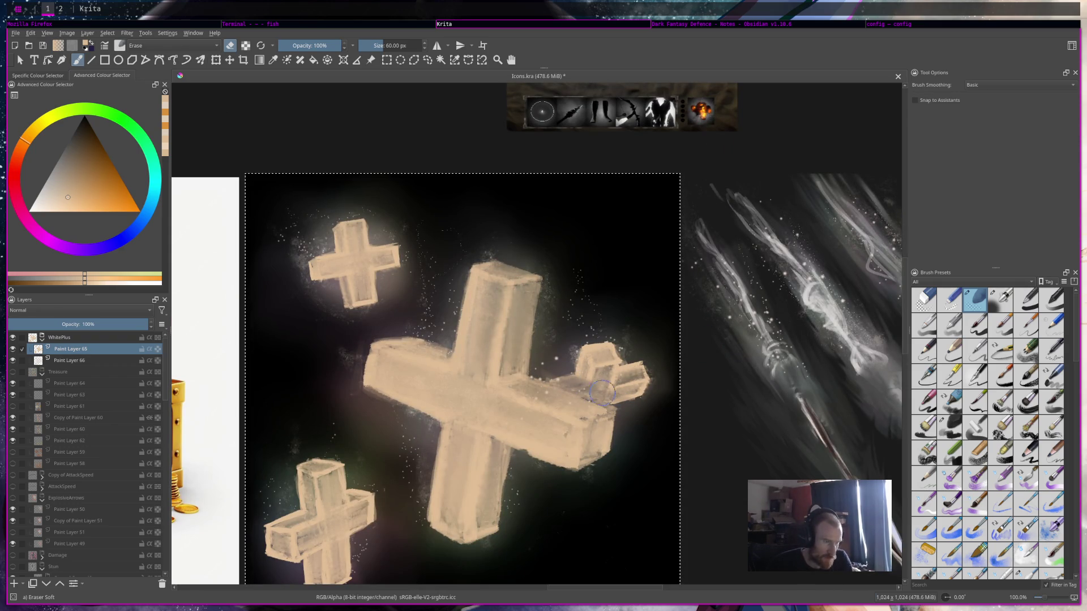
scroll(541, 374, down, 3)
scroll(510, 356, down, 1)
scroll(501, 351, up, 1)
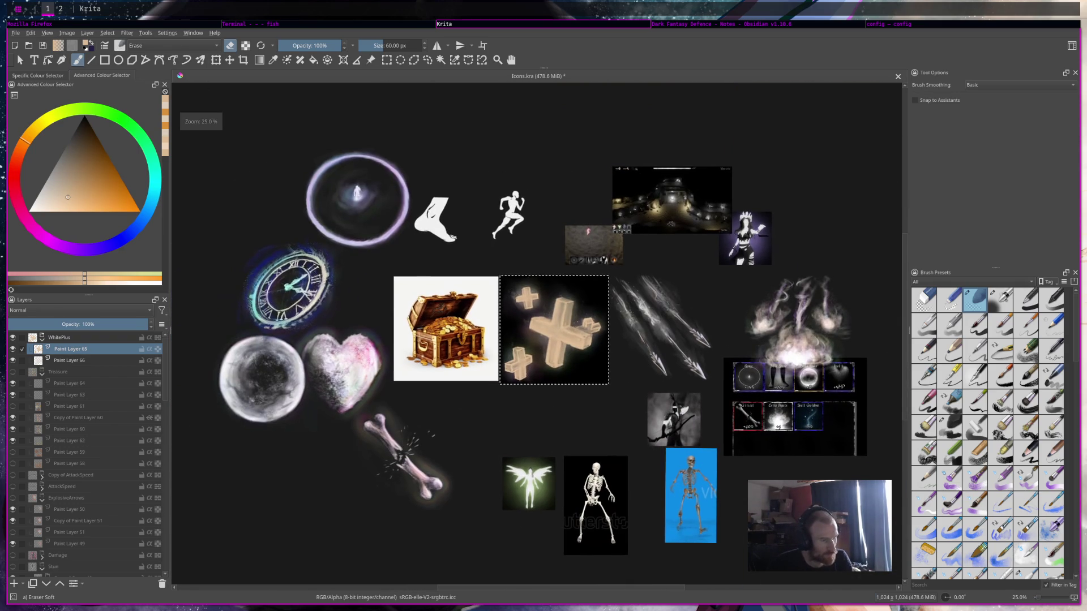
scroll(586, 278, up, 3)
scroll(586, 278, up, 1)
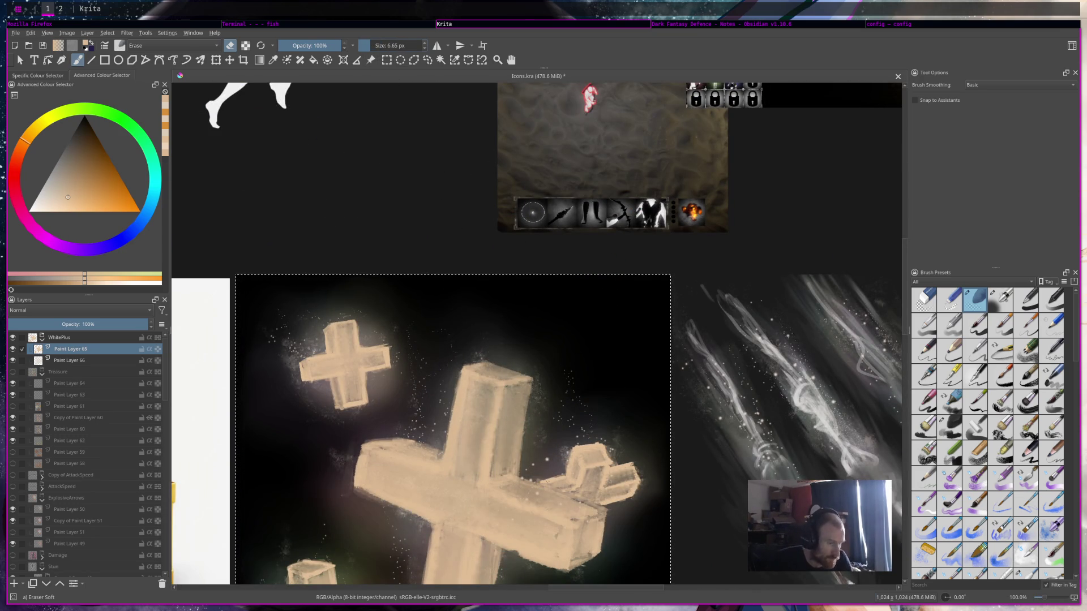
drag(369, 46, 375, 46)
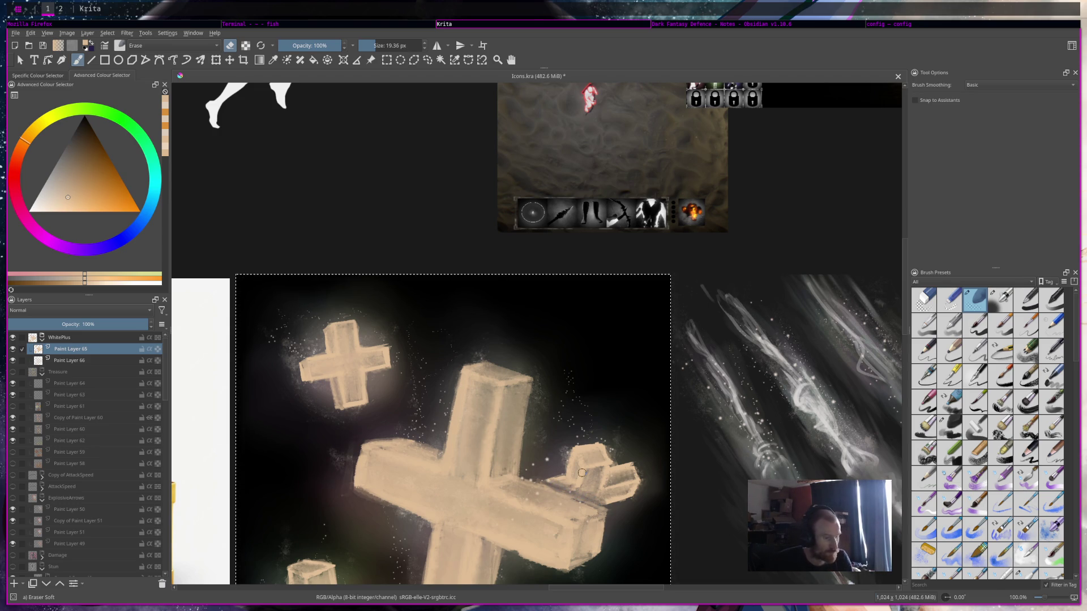
scroll(586, 467, down, 3)
scroll(585, 468, down, 1)
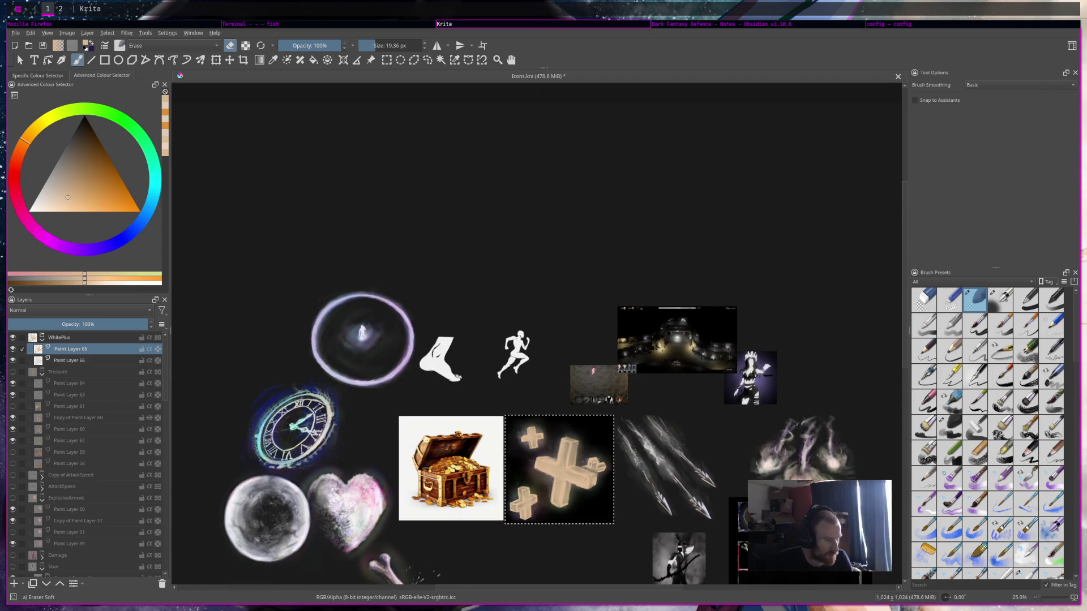
scroll(615, 453, up, 2)
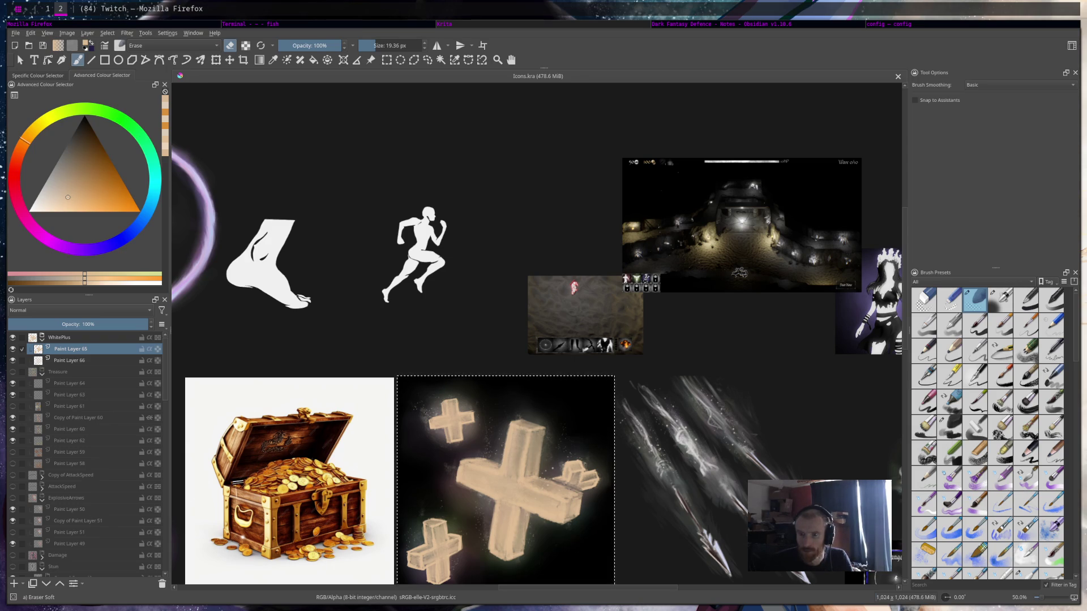
drag(708, 351, 775, 291)
scroll(660, 435, up, 2)
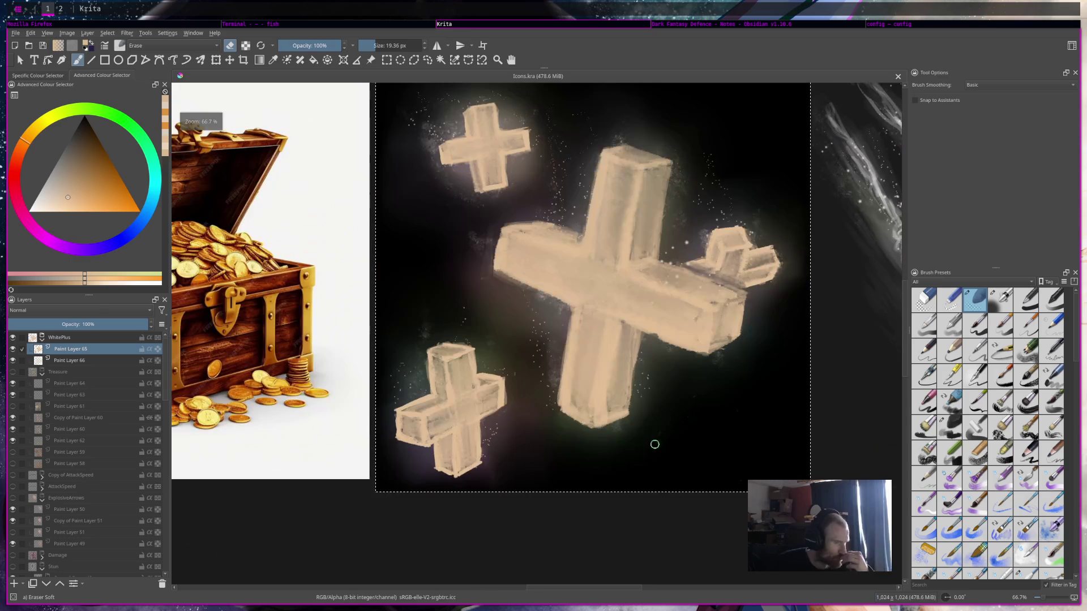
scroll(659, 435, down, 1)
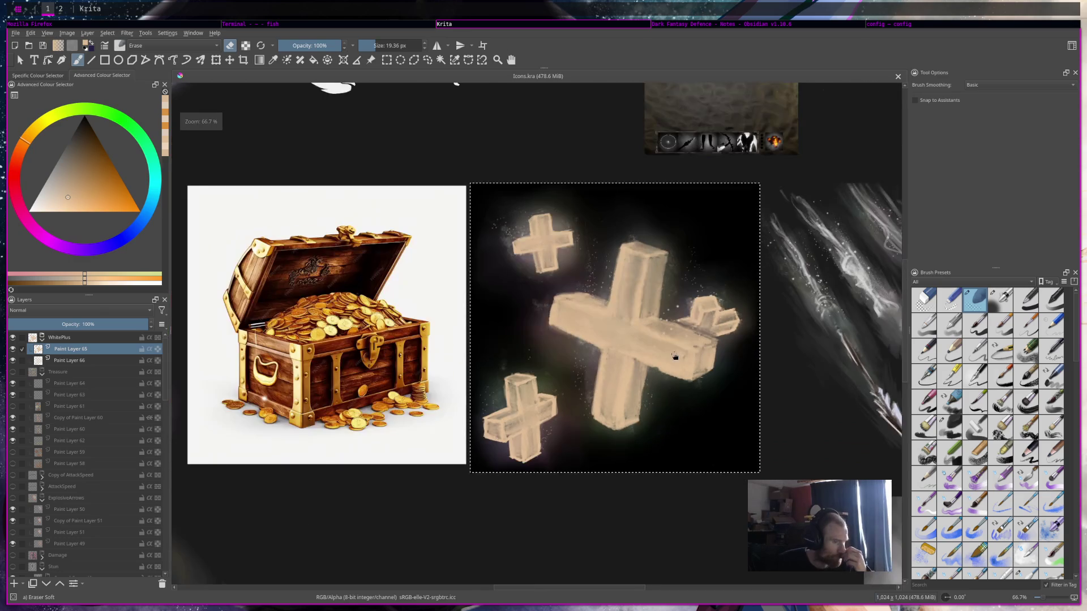
scroll(655, 382, down, 1)
scroll(655, 382, down, 2)
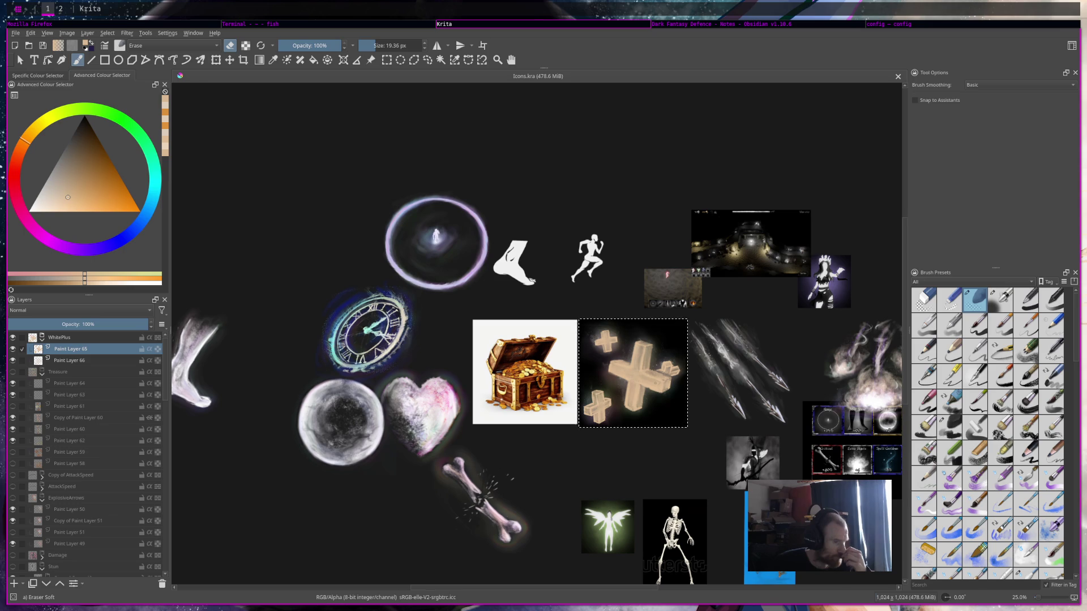
scroll(655, 383, up, 1)
scroll(655, 384, up, 1)
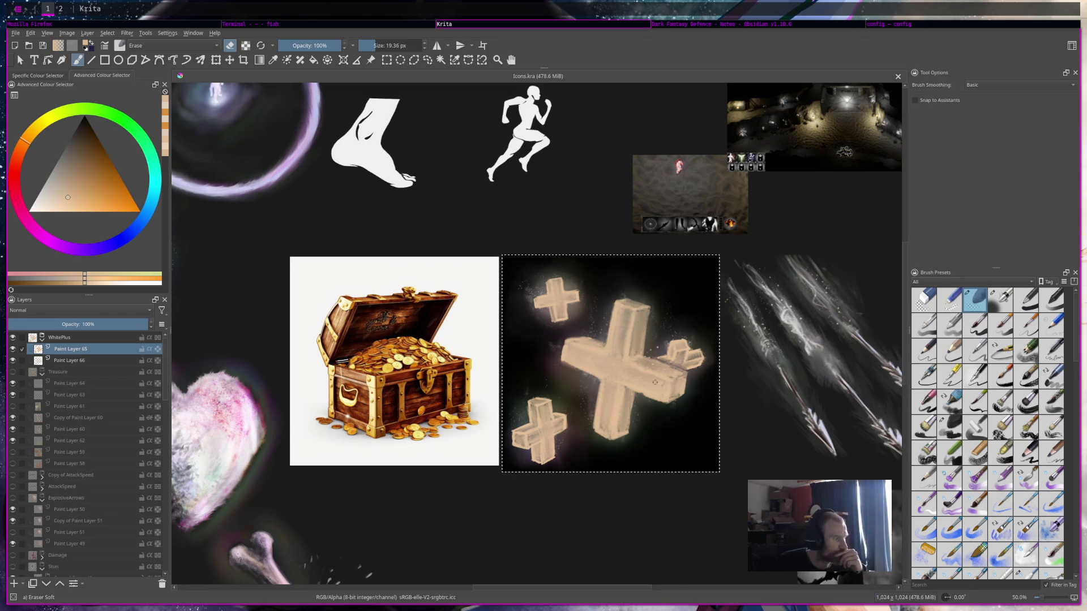
Add a new paint layer above the WhitePlus group and hide WhitePlus.
click(61, 340)
click(18, 583)
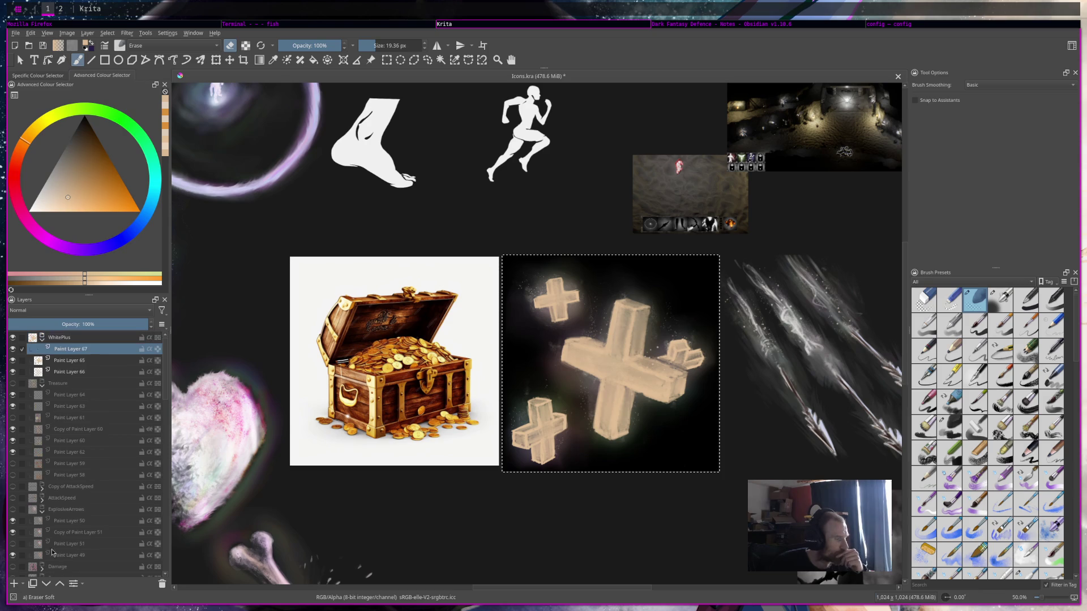
drag(94, 352, 110, 338)
click(90, 351)
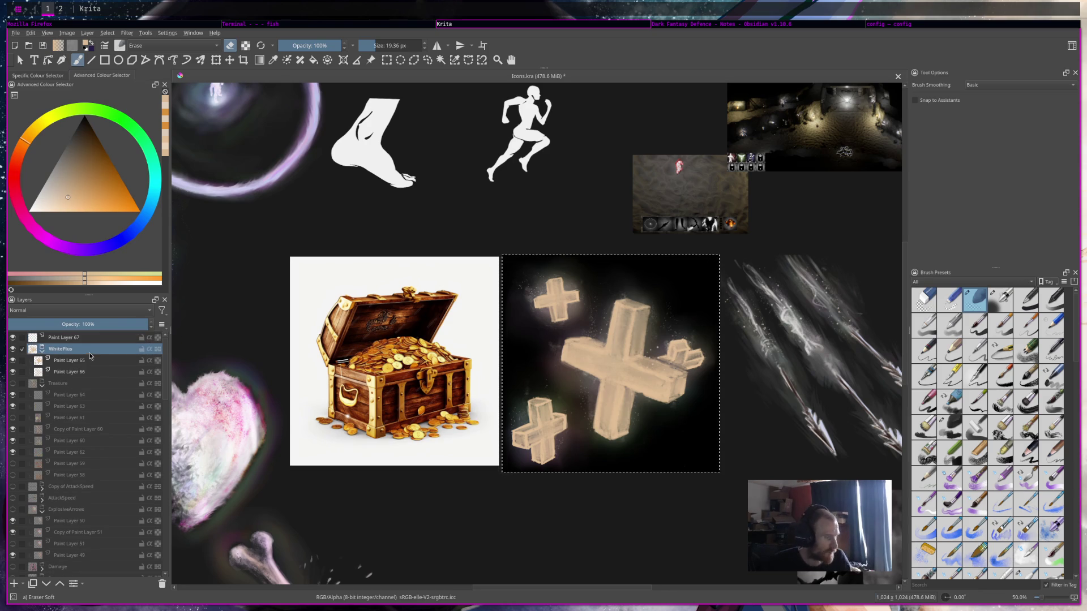
click(14, 350)
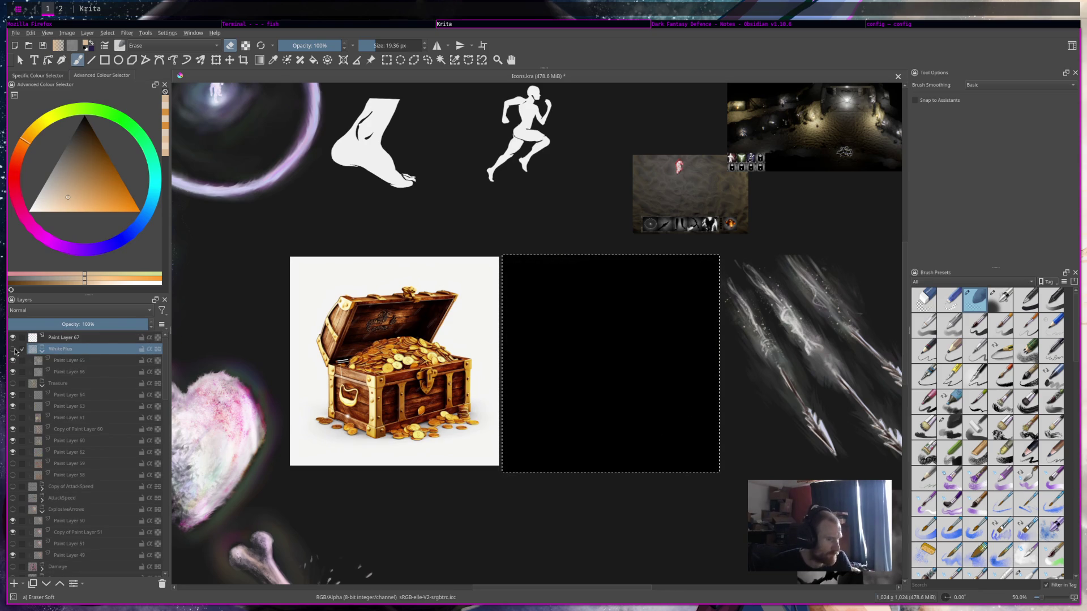
Wrap the new empty layer in its own group, Group 68.
click(107, 338)
key(ctrl+g)
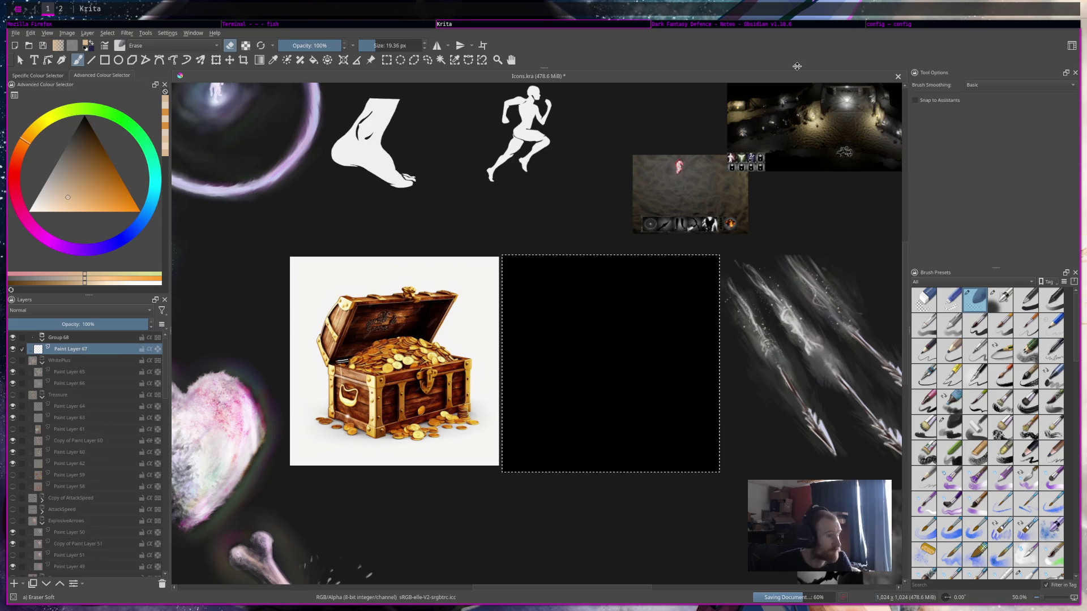
key(super+1)
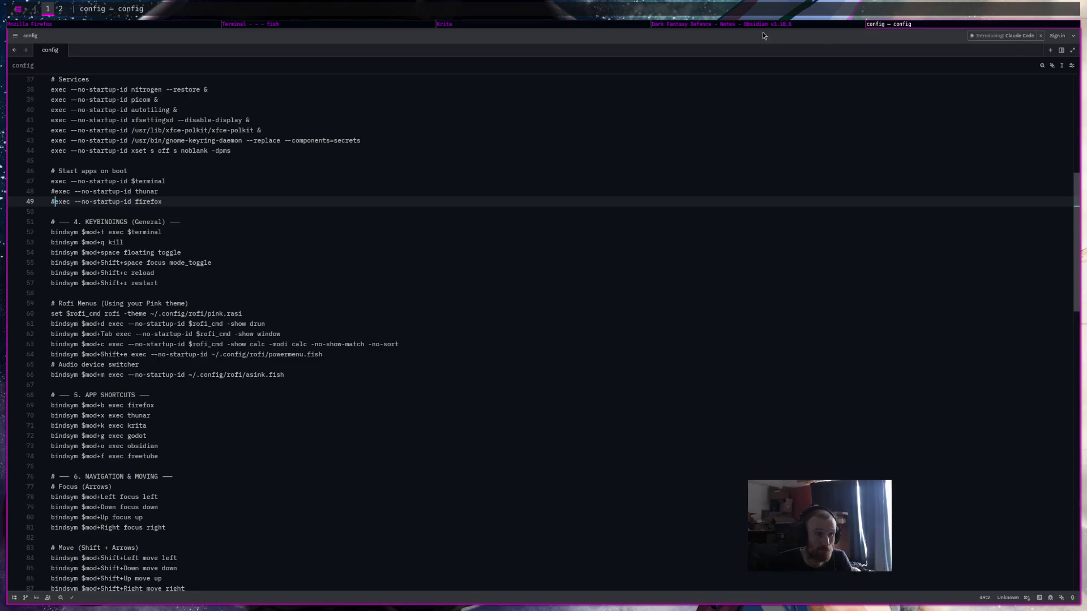
Check the Dark Fantasy Defence task notes, then return to Krita and pan the canvas left.
click(771, 24)
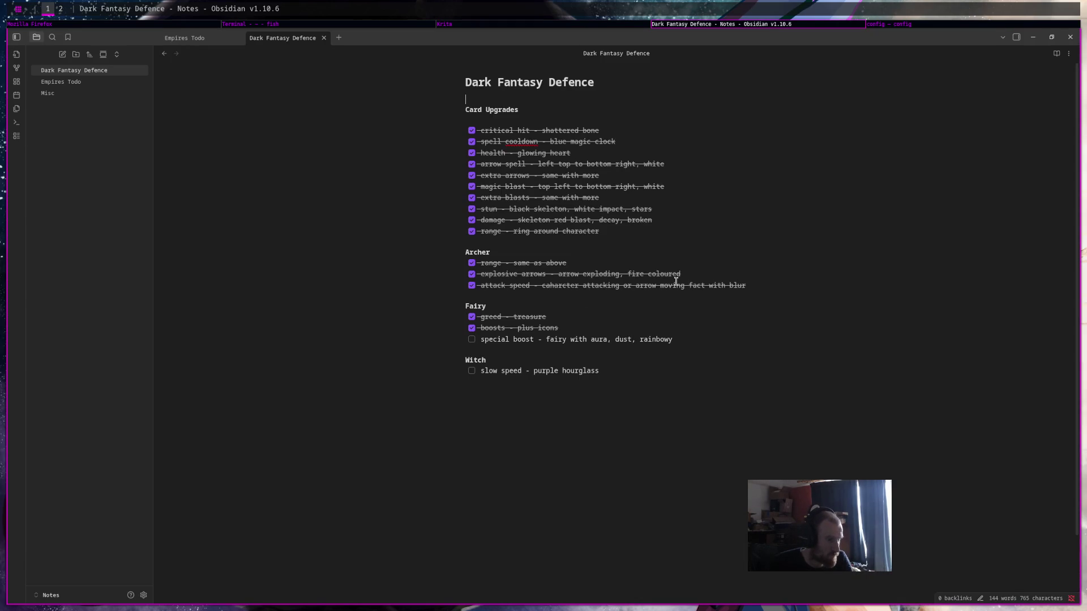
click(900, 24)
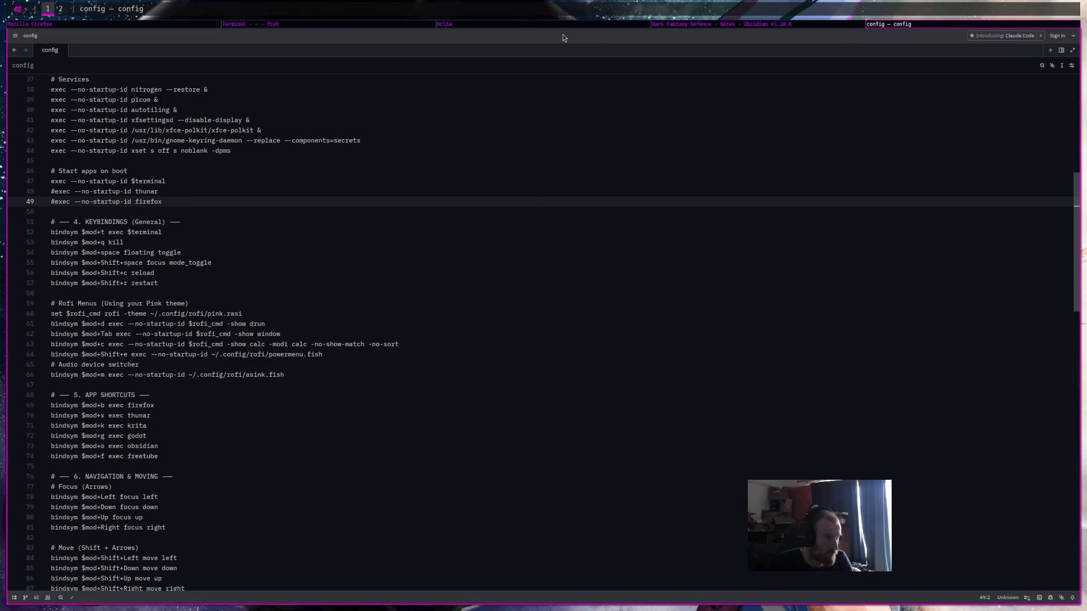
click(561, 24)
drag(363, 266, 241, 262)
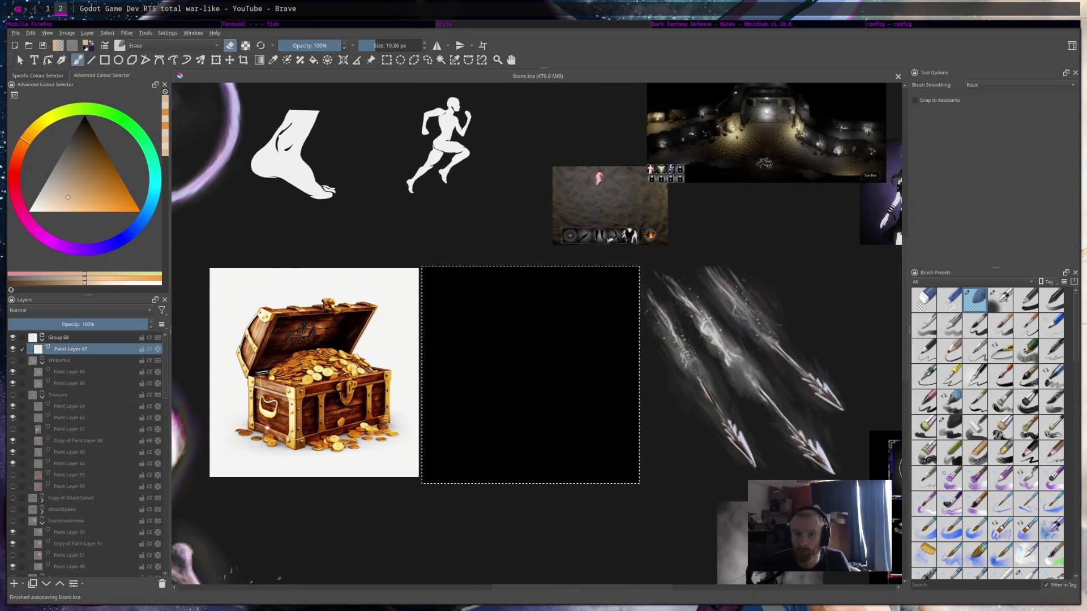
scroll(662, 175, down, 3)
Pan down to the empty black square, then switch to the Dark Fantasy Defence notes.
scroll(632, 380, up, 3)
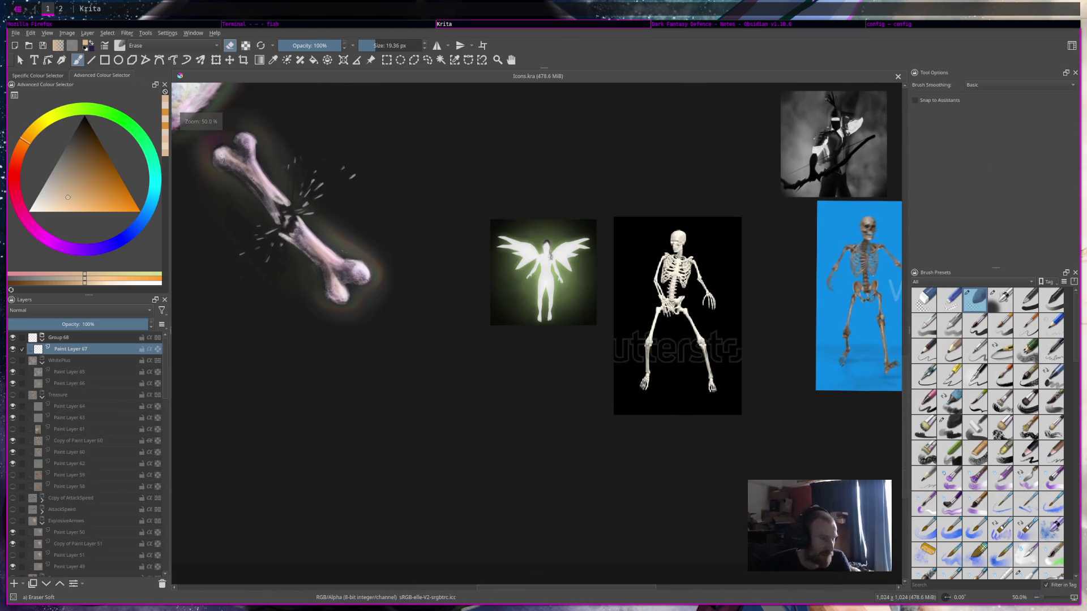
drag(554, 268, 562, 554)
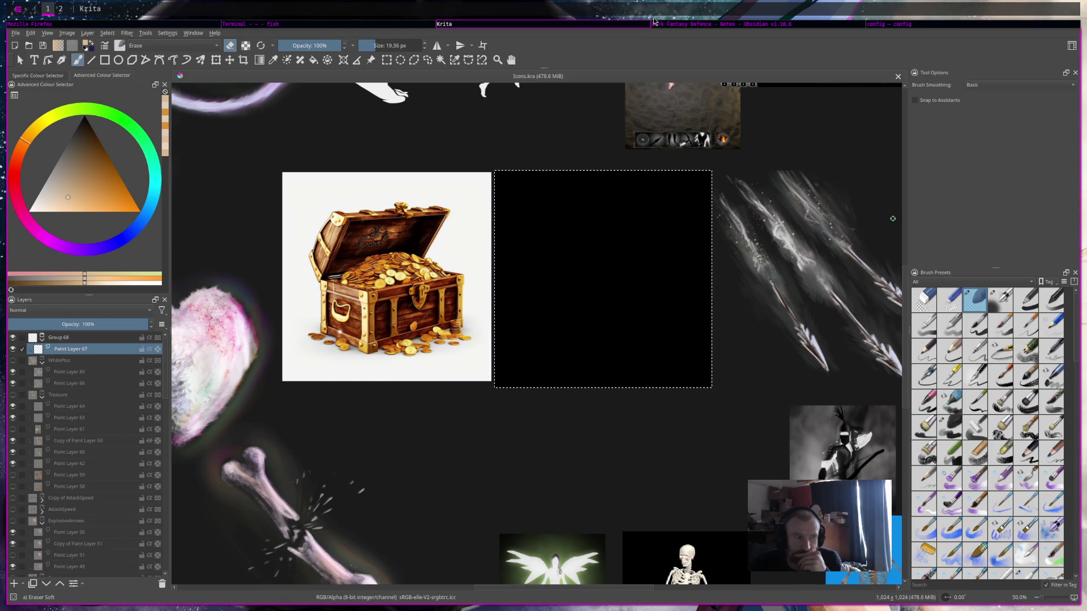
click(694, 24)
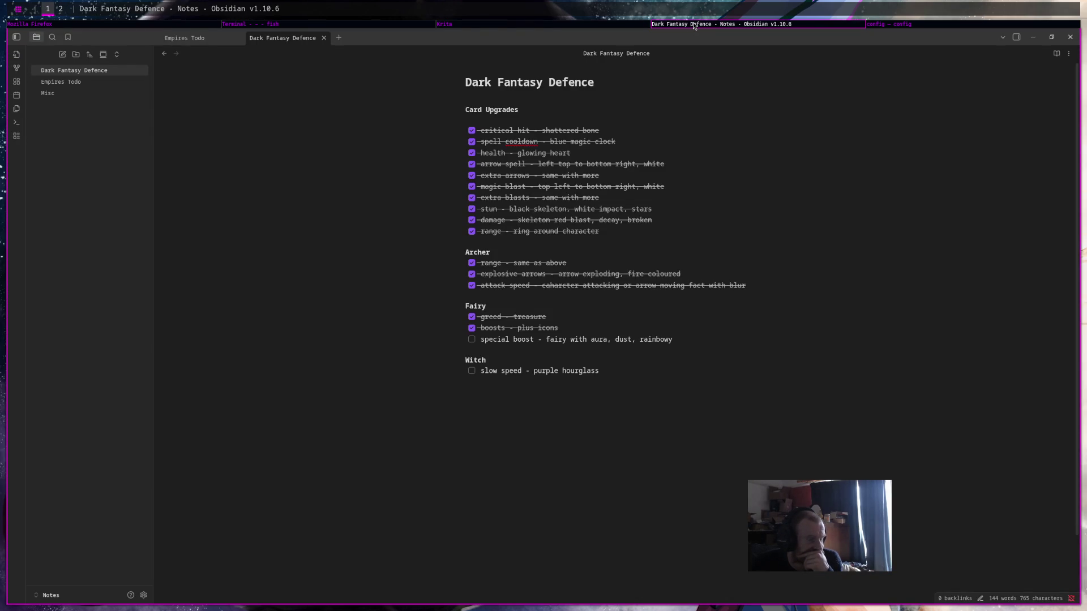
Show the Bing 'fairy premium image' results and dismiss the Save Image dialog.
key(super+2)
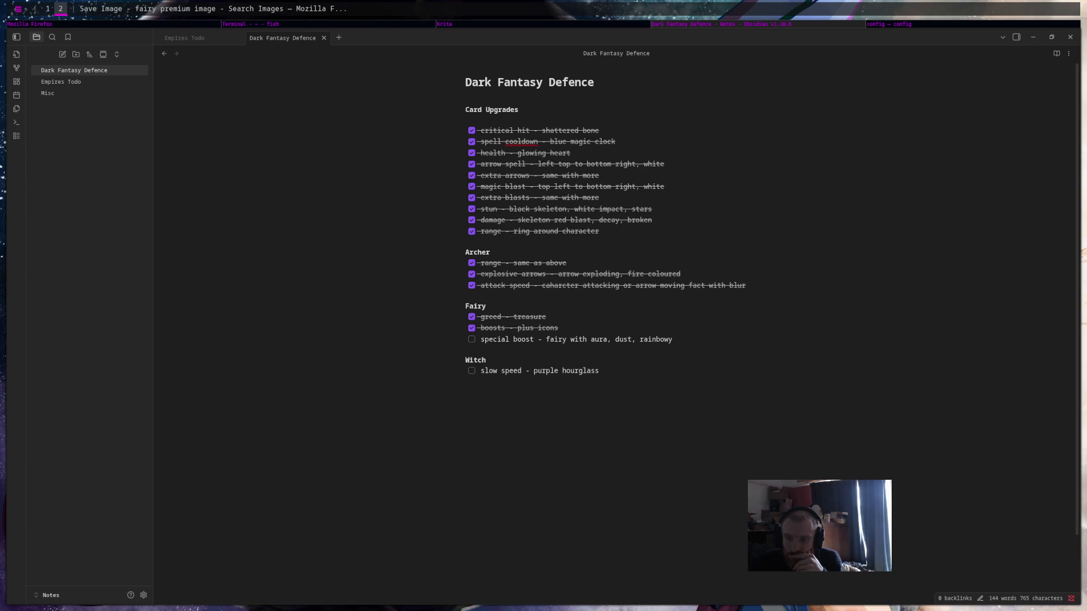
key(Return)
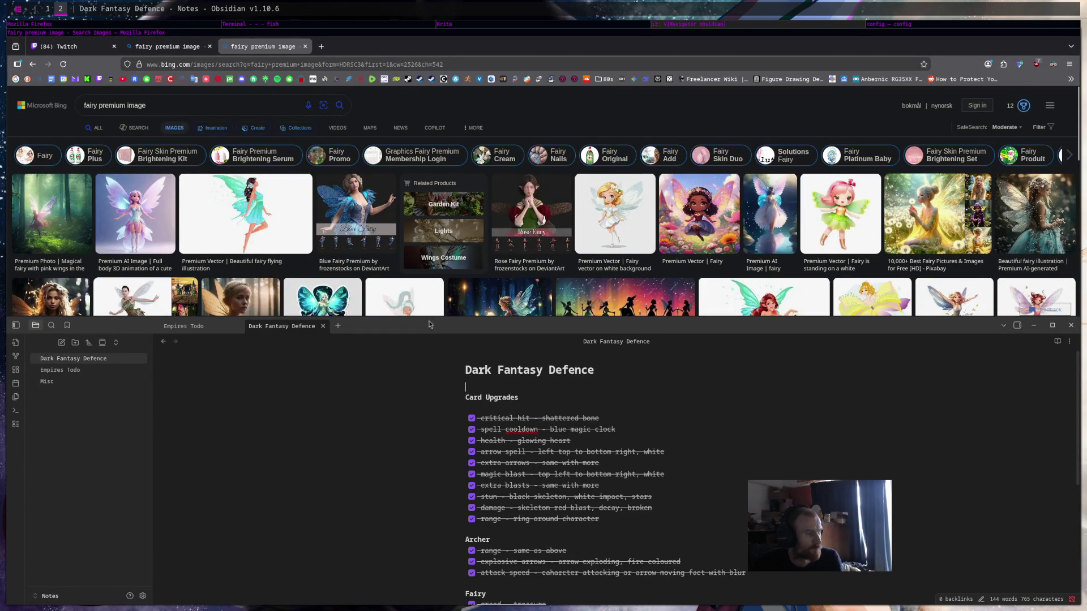
Move the browser off the notes workspace, then return to the browser workspace.
drag(470, 57, 600, 49)
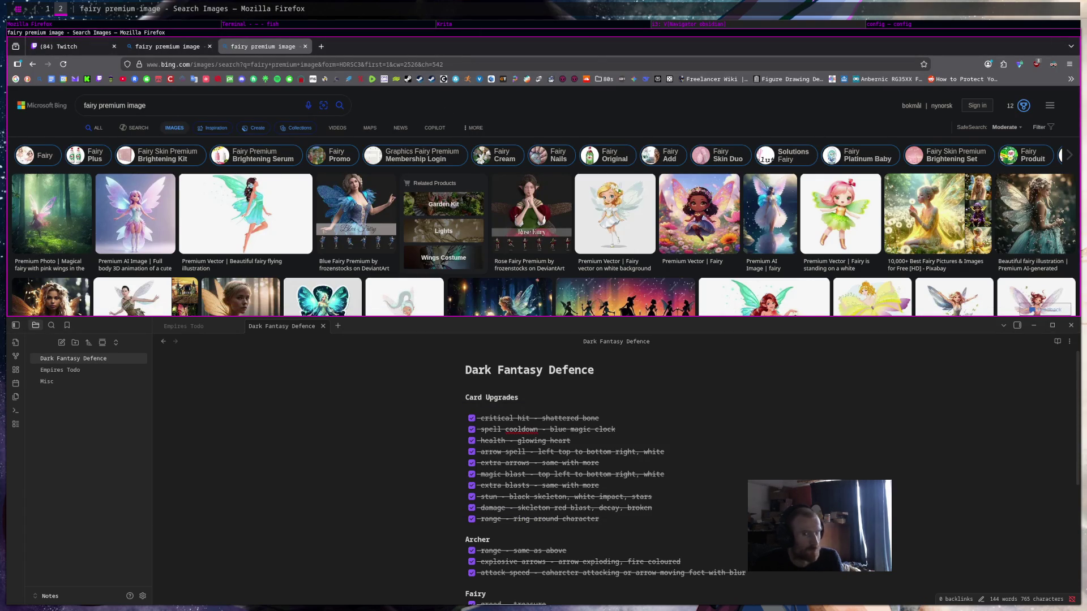
key(super+shift+1)
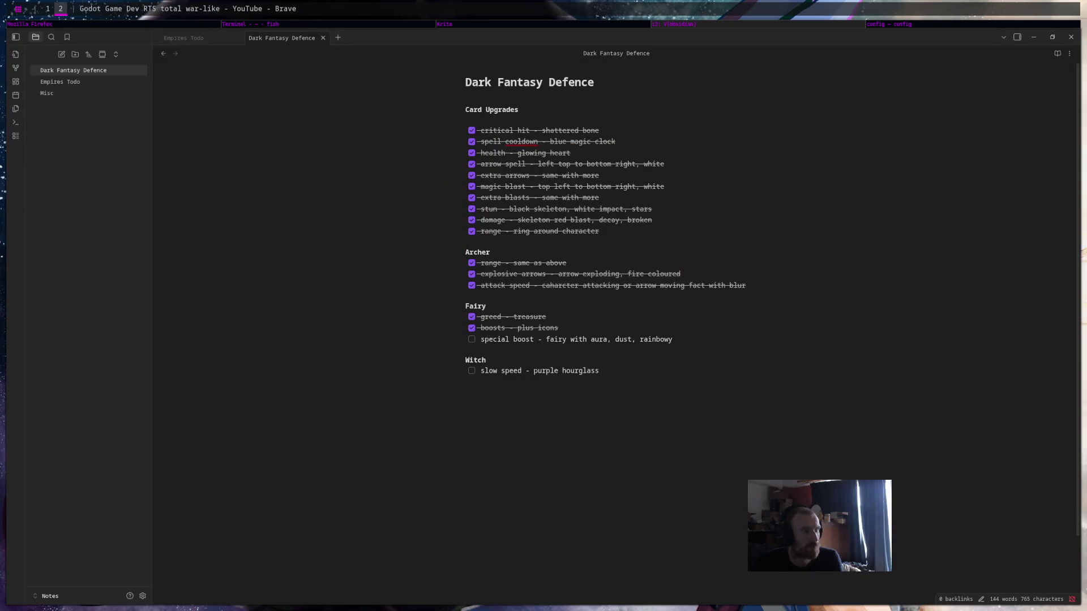
click(779, 25)
key(super+2)
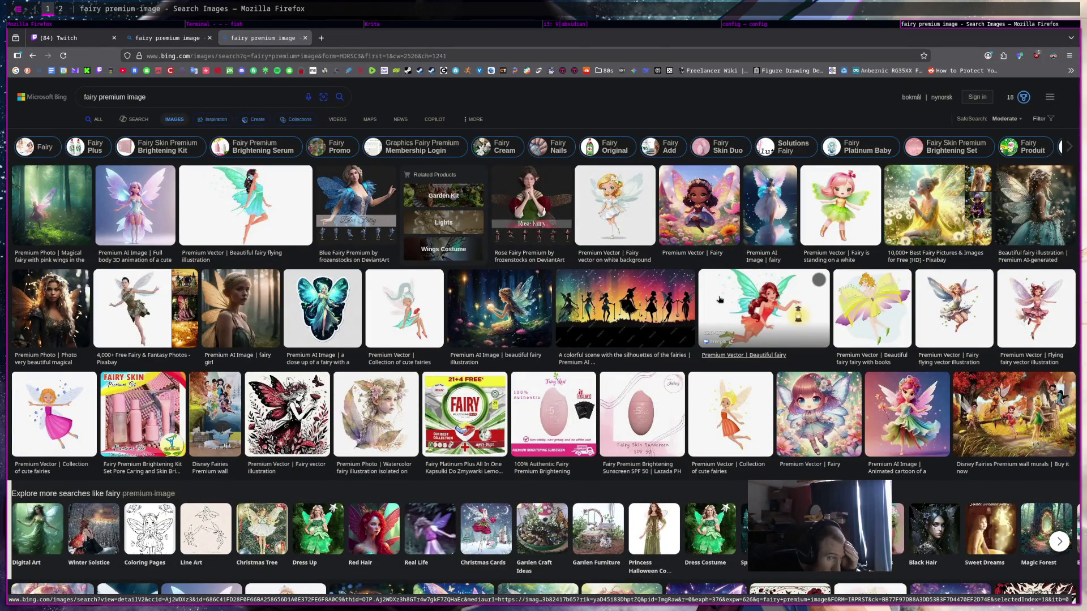
Set Bing SafeSearch to Strict and open the Color filter options.
click(1020, 119)
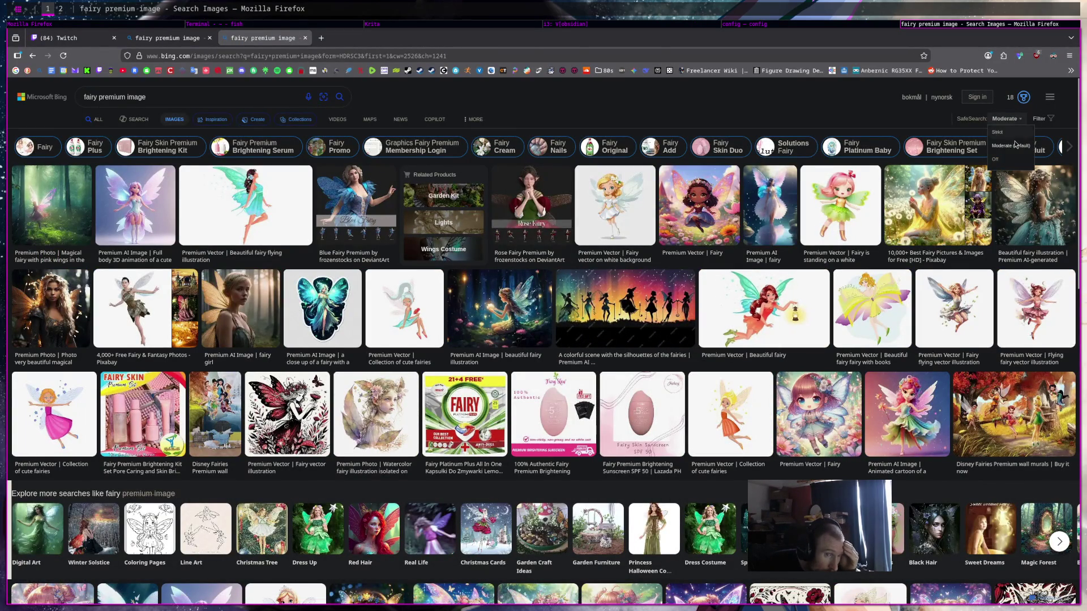
click(1019, 134)
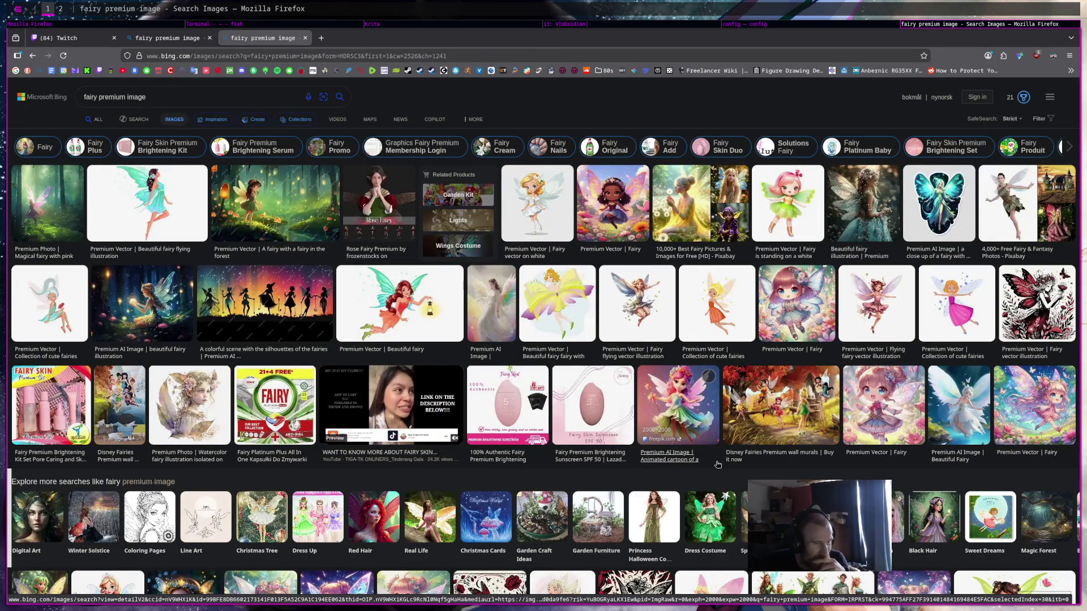
scroll(718, 465, down, 5)
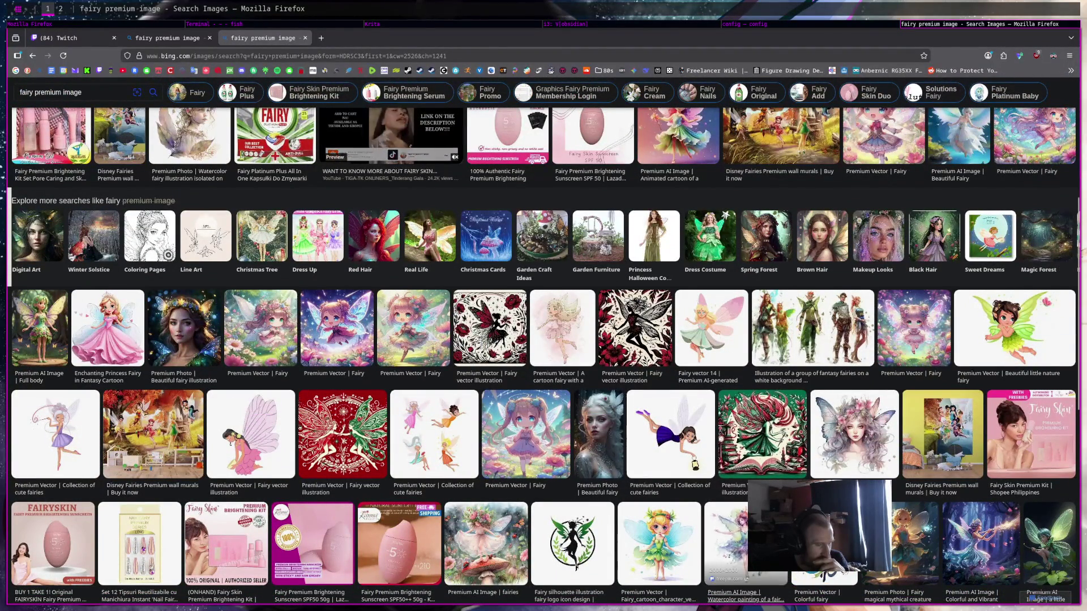
scroll(766, 419, up, 5)
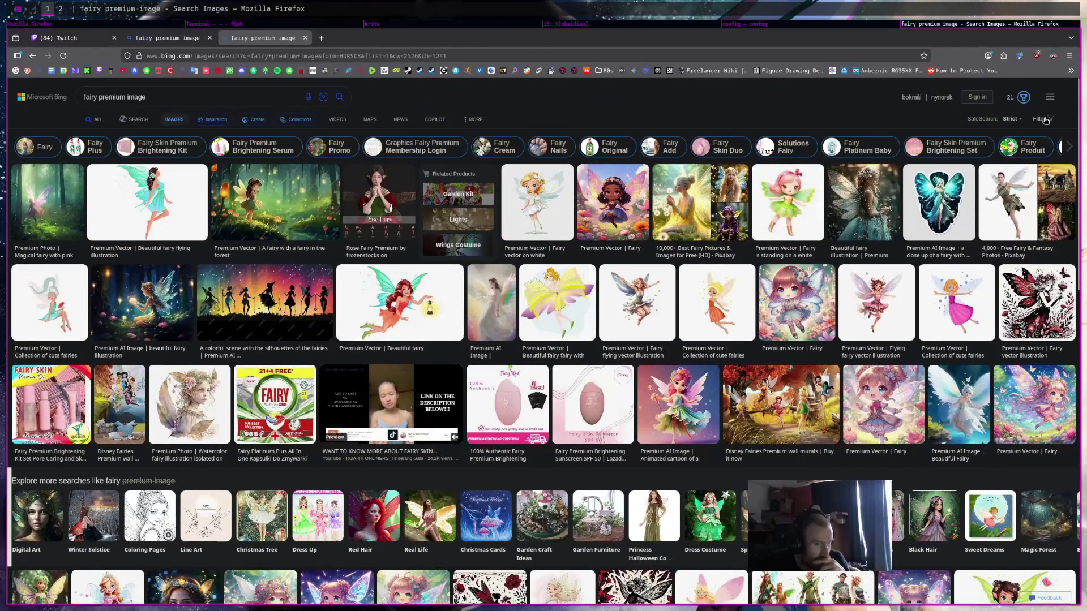
scroll(649, 179, up, 1)
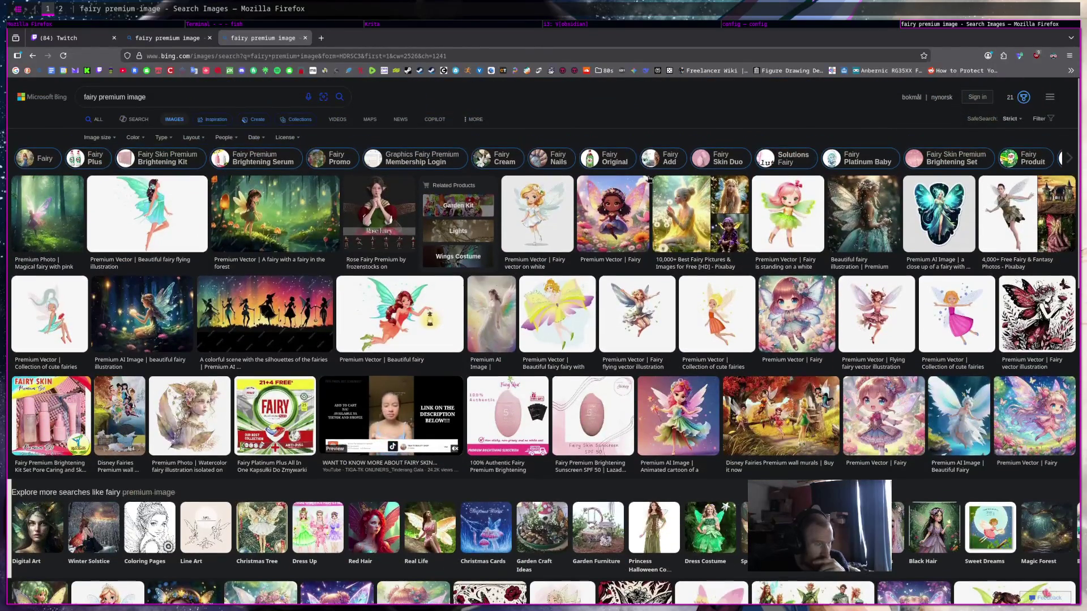
click(136, 139)
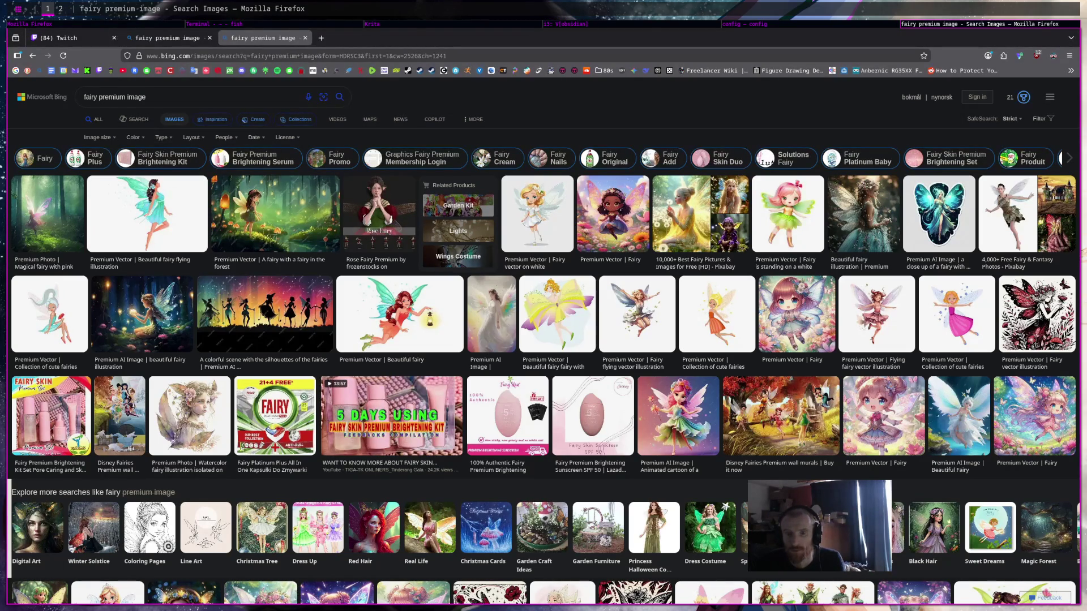
key(super+q)
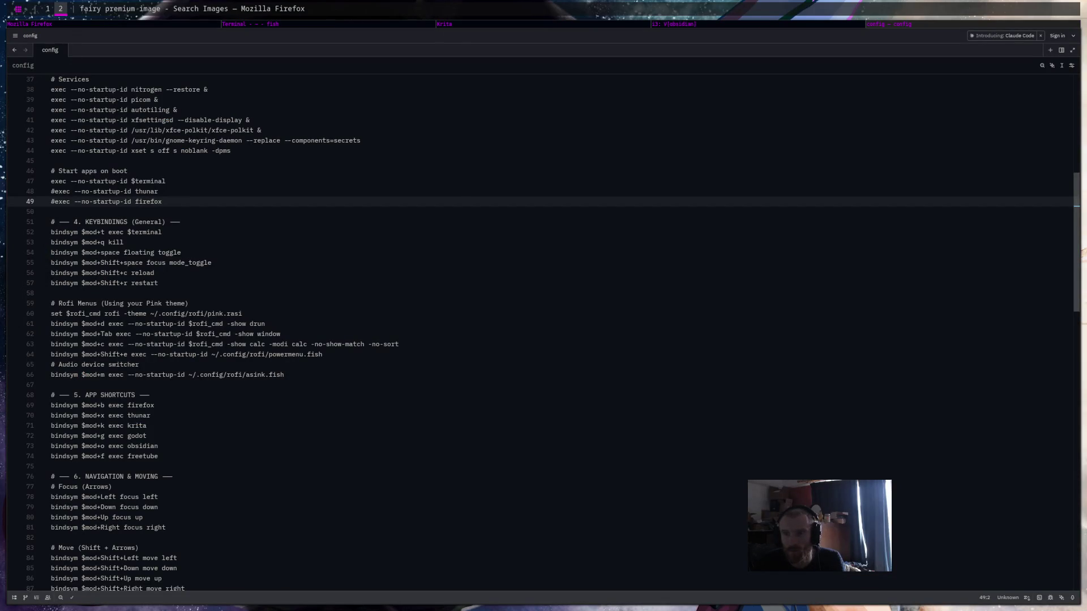
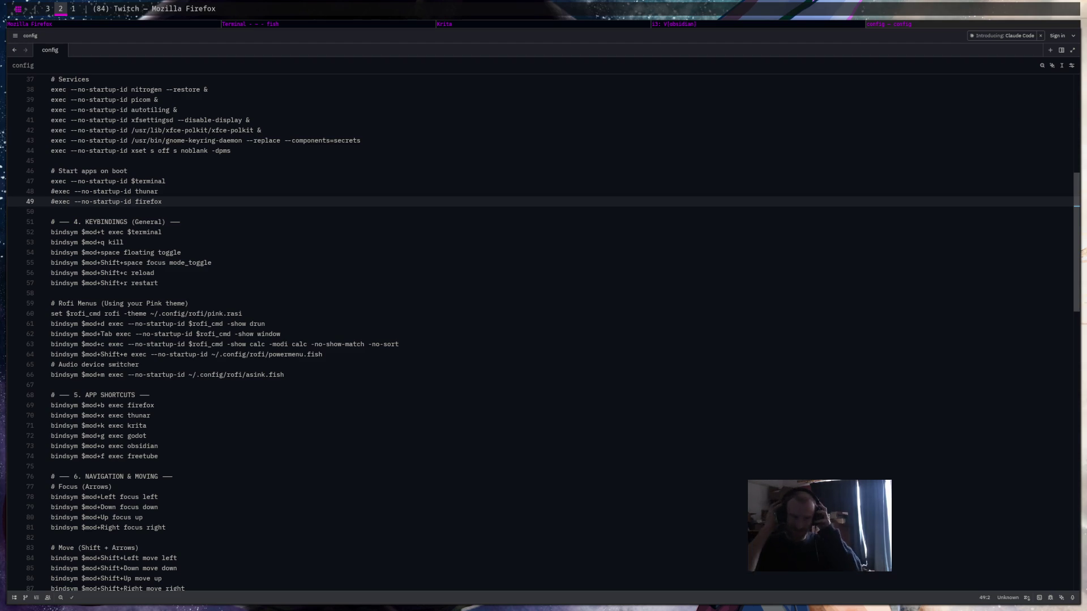
Check the Dark Fantasy Defence note in Zed, then bring the Krita Icons.kra canvas forward.
click(719, 26)
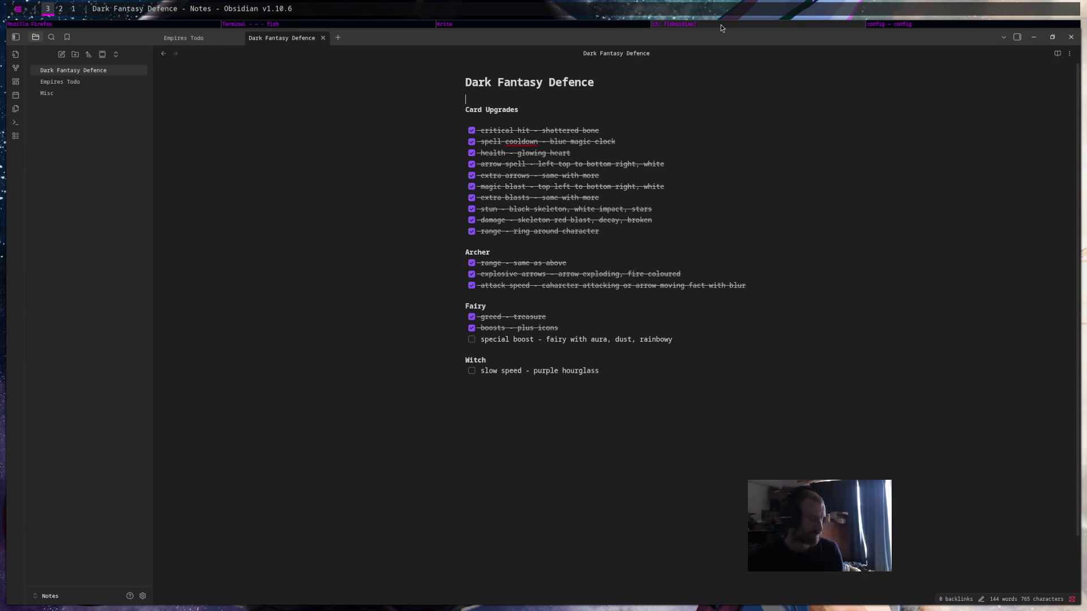
key(super+Right)
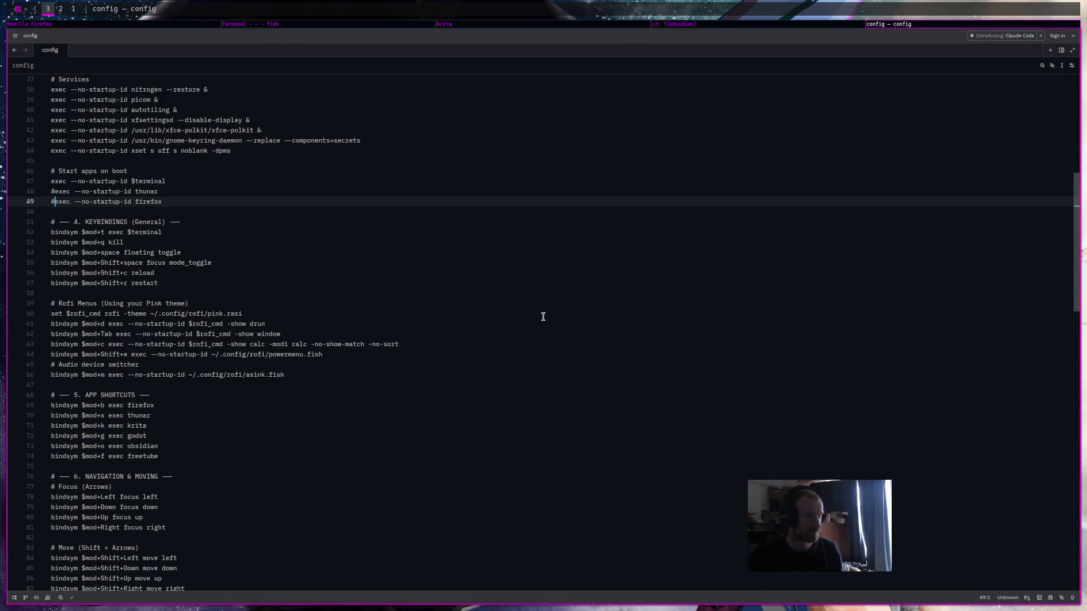
key(super+Left)
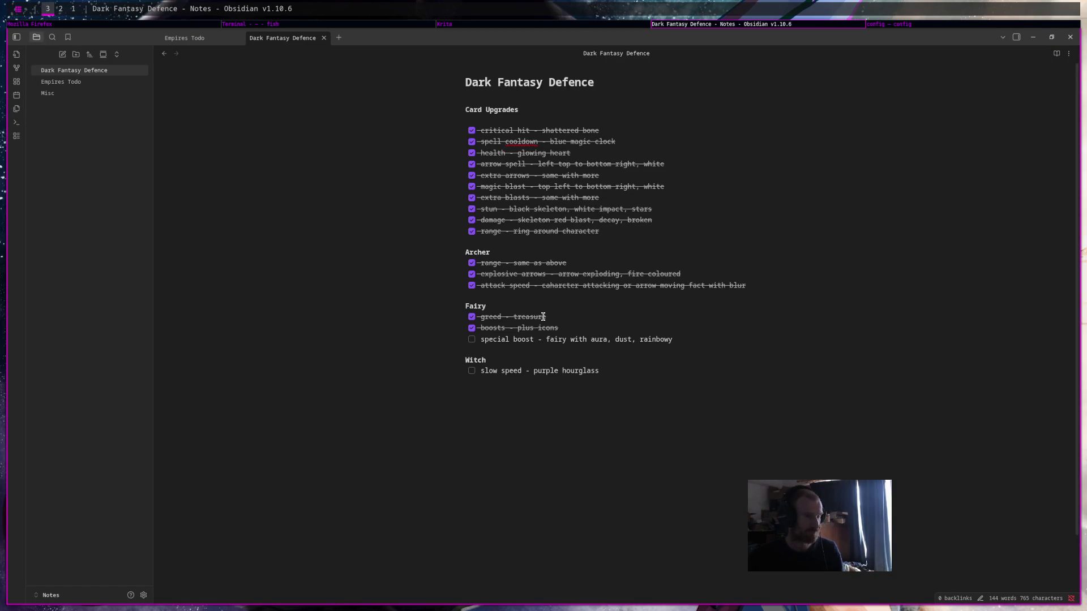
key(super+Left)
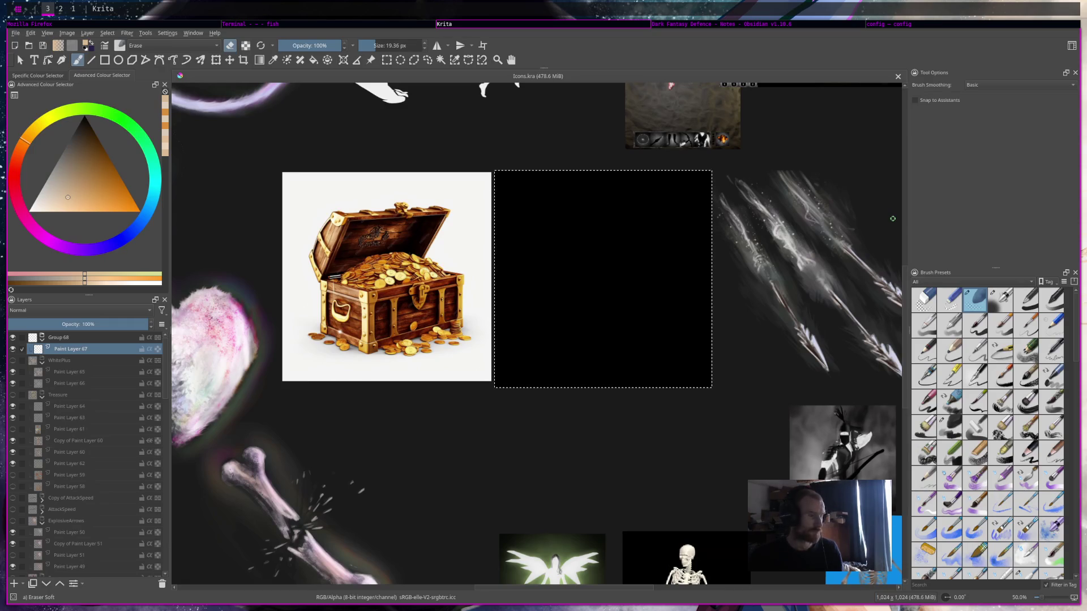
key(super+2)
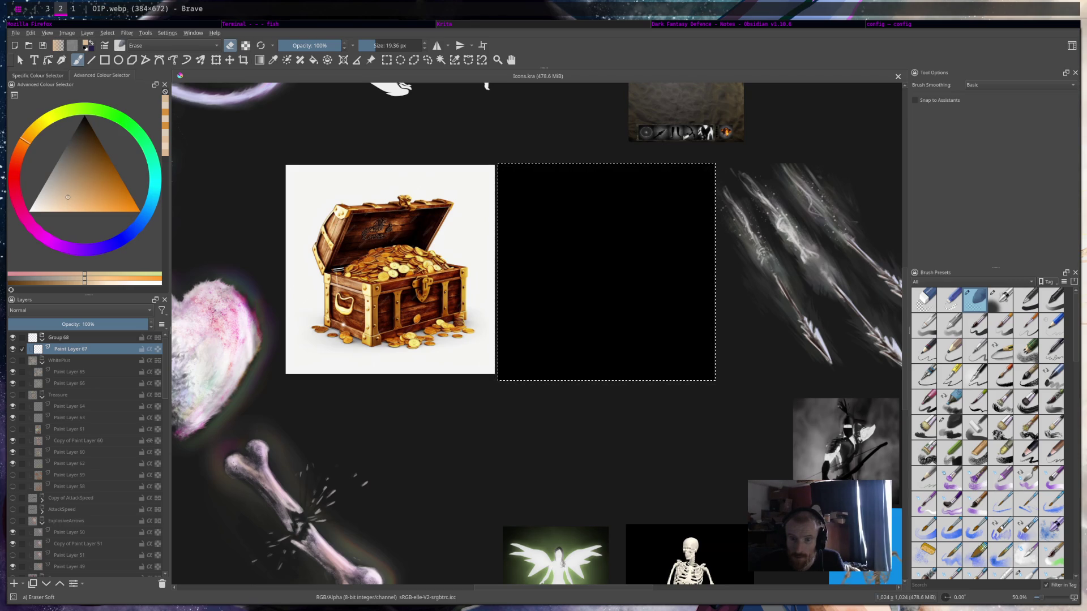
scroll(650, 218, right, 1)
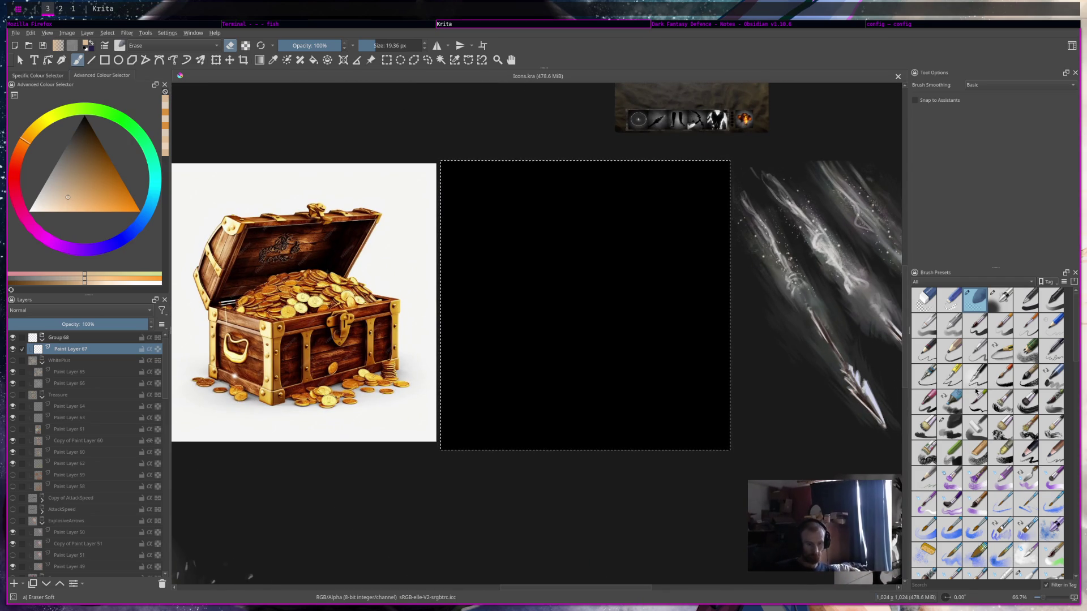
click(949, 427)
Shrink the Charcoal Rock Soft brush to about 13 px and sketch the fairy's head.
drag(379, 93, 357, 94)
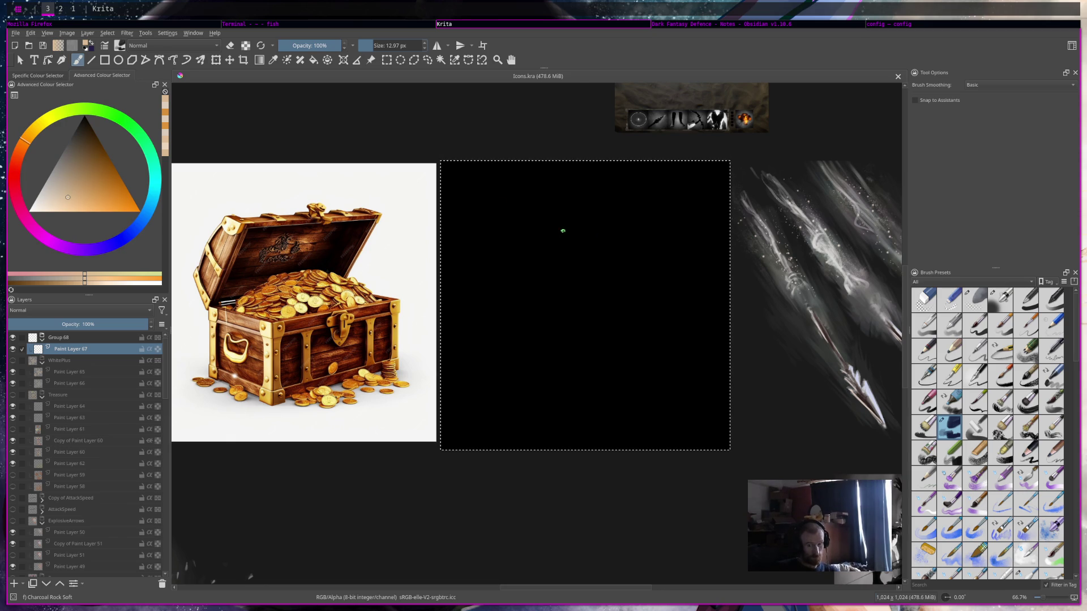
drag(559, 226, 561, 224)
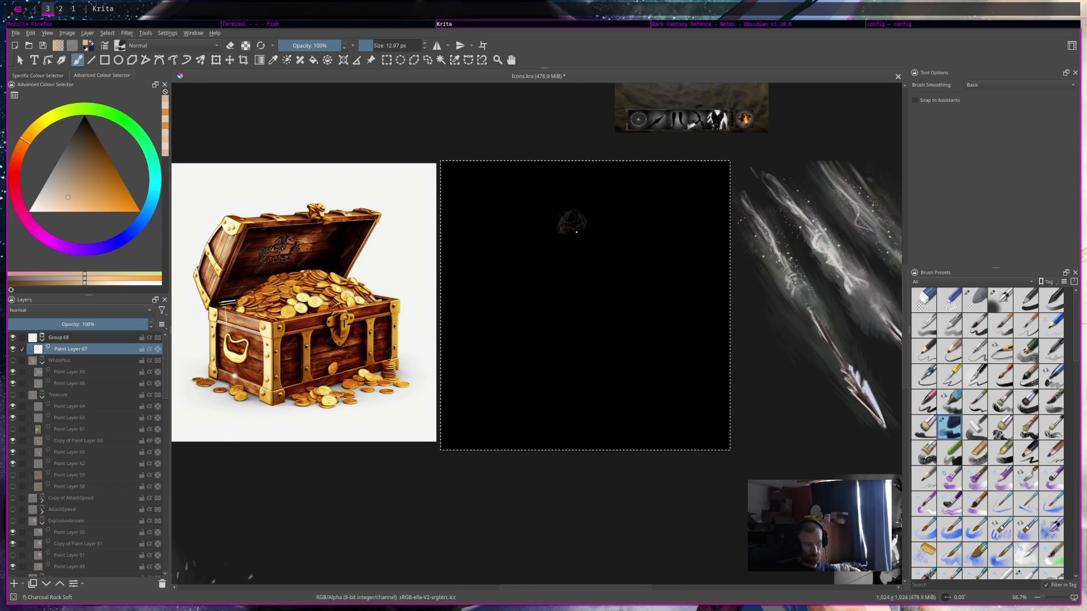
drag(582, 240, 577, 238)
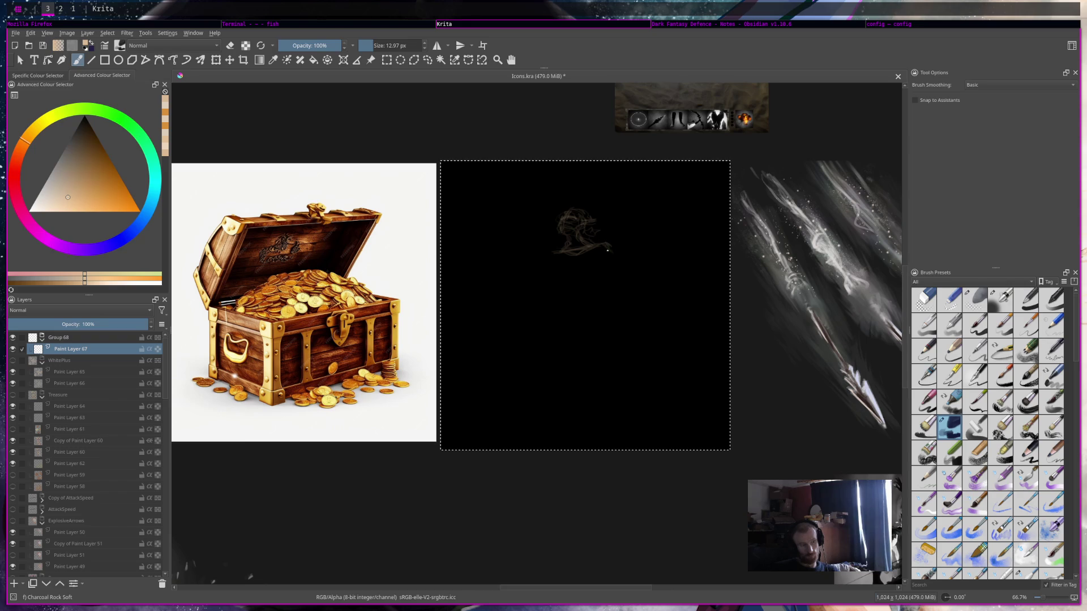
Draw the torso and a long flowing line sweeping down-left from the head.
key(e)
key(e)
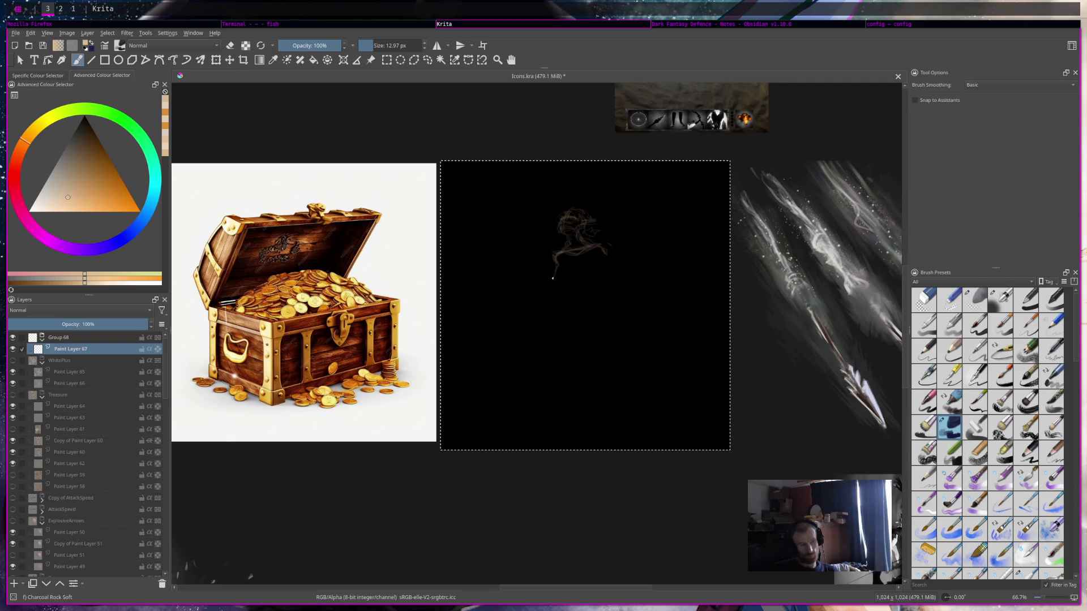
drag(555, 275, 552, 277)
drag(567, 327, 564, 337)
drag(536, 388, 501, 424)
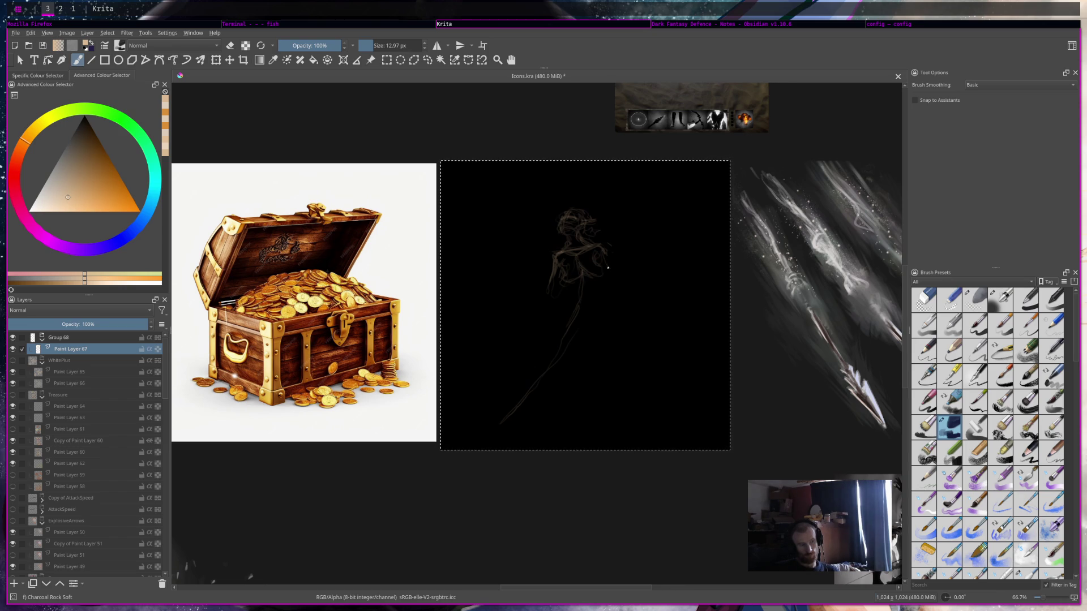
Sketch the outstretched right arm, erase its stray strokes and redraw it, then add the waist.
drag(604, 256, 638, 281)
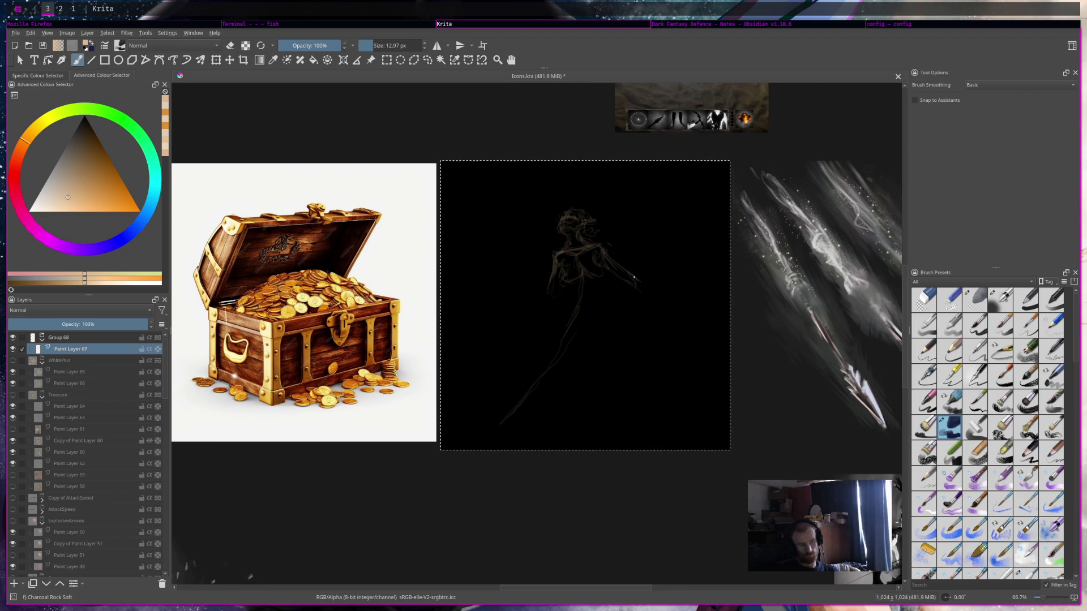
drag(653, 290, 662, 304)
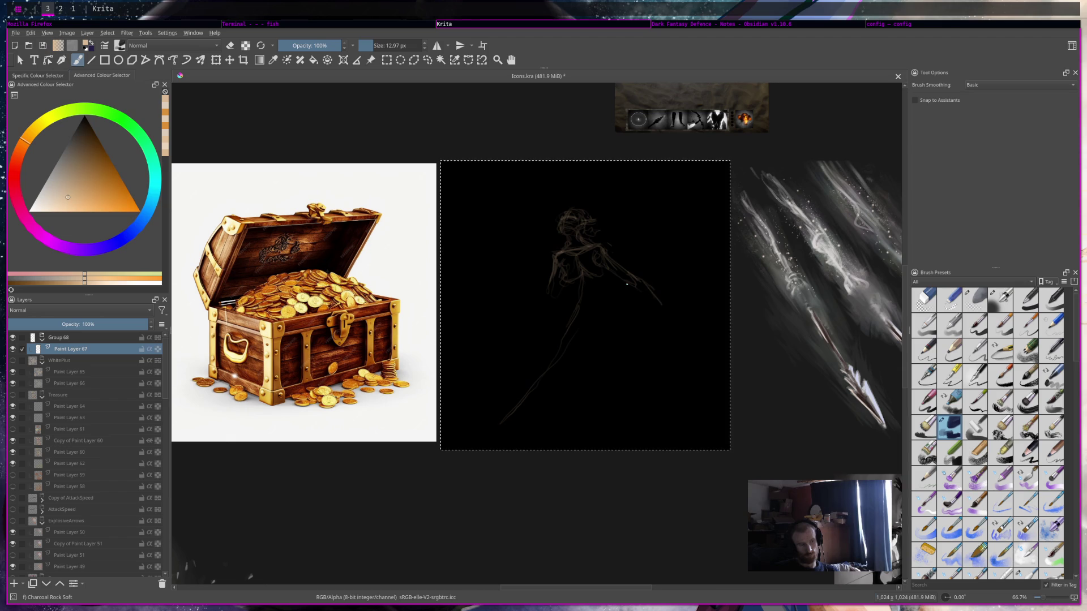
key(e)
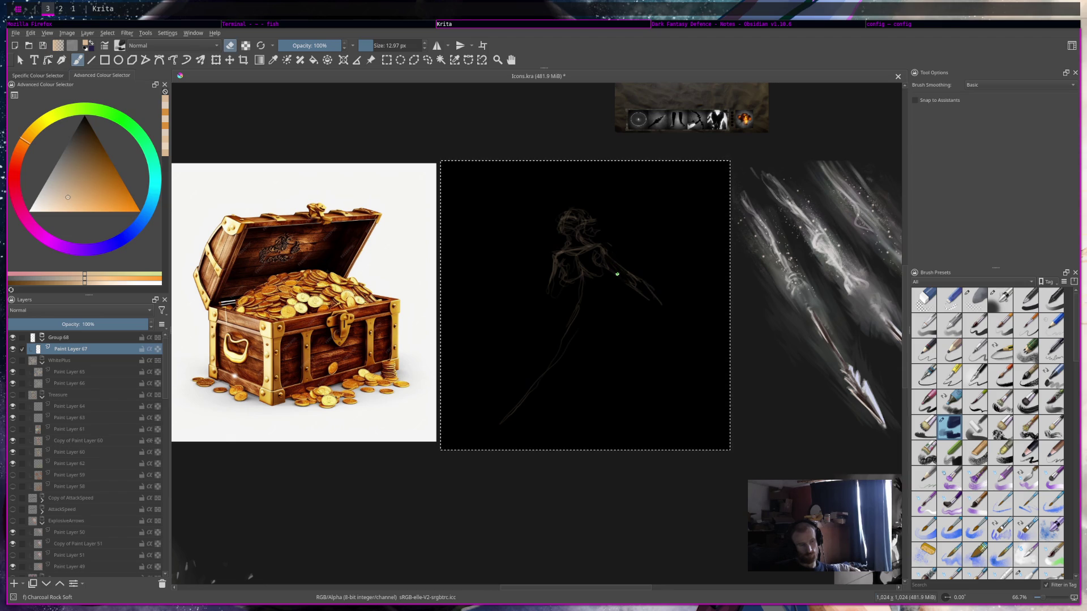
mouse_move(636, 291)
mouse_down()
mouse_move(634, 274)
mouse_move(656, 300)
mouse_up()
key(e)
drag(603, 252, 632, 291)
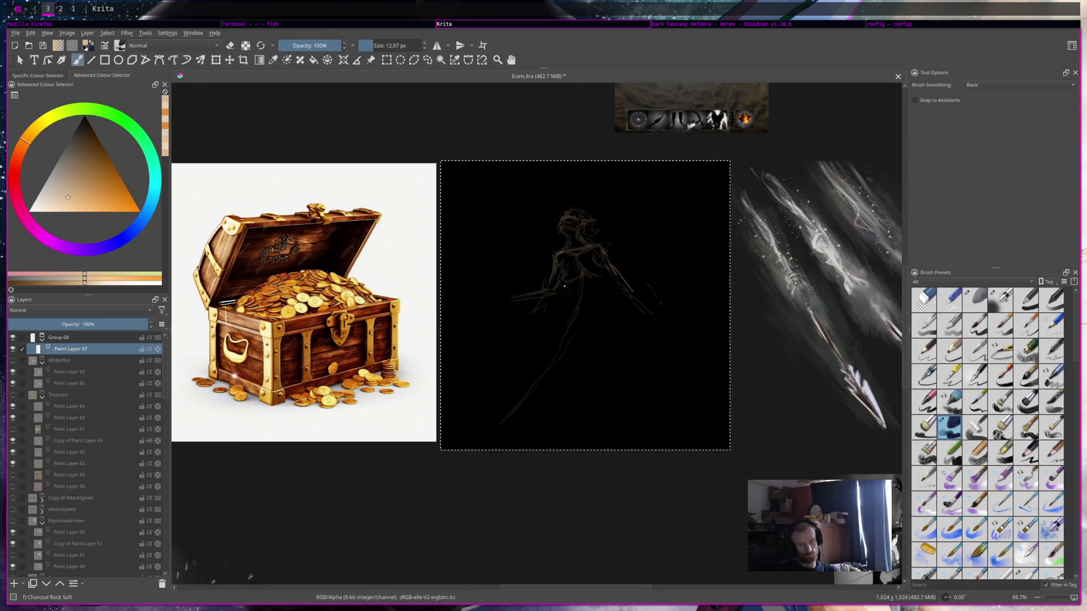
drag(564, 285, 573, 298)
Sketch the hip, front and leg lines sweeping toward the square's lower left.
drag(601, 321, 598, 336)
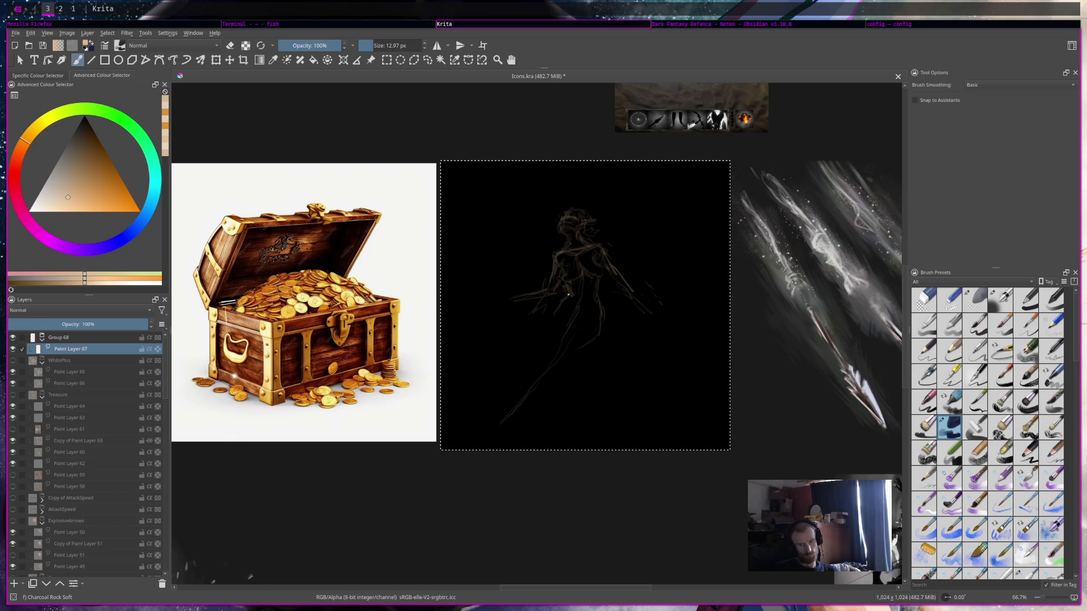
drag(572, 309, 568, 323)
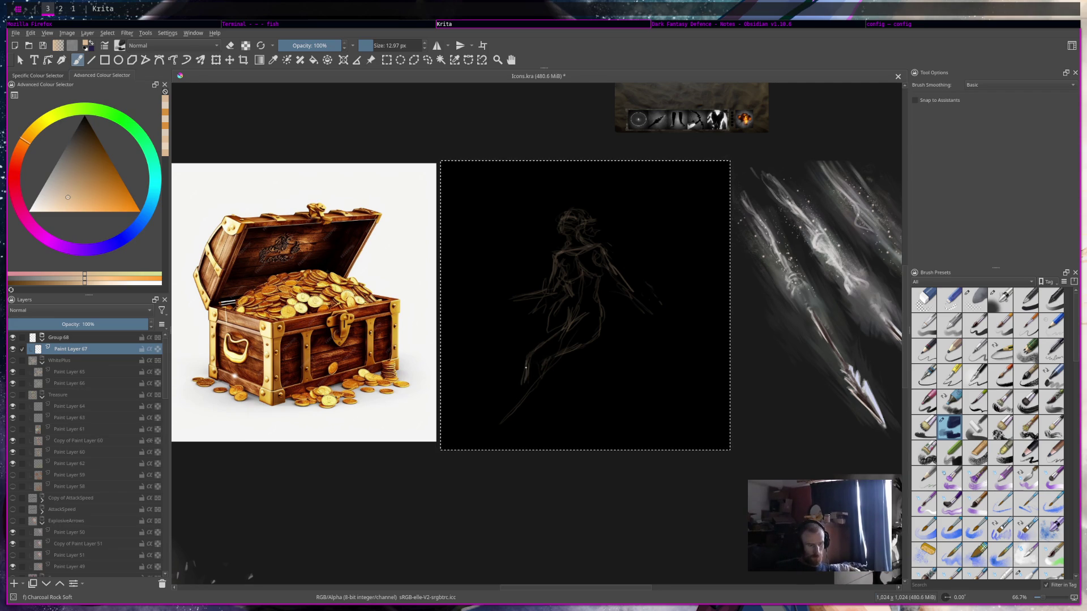
drag(526, 373, 519, 404)
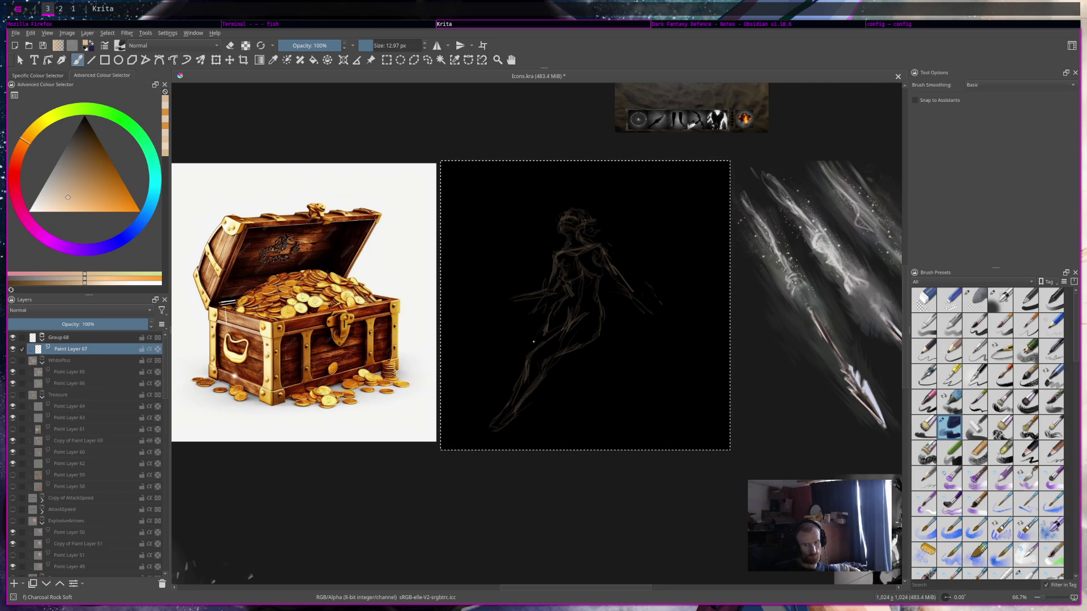
drag(540, 330, 529, 353)
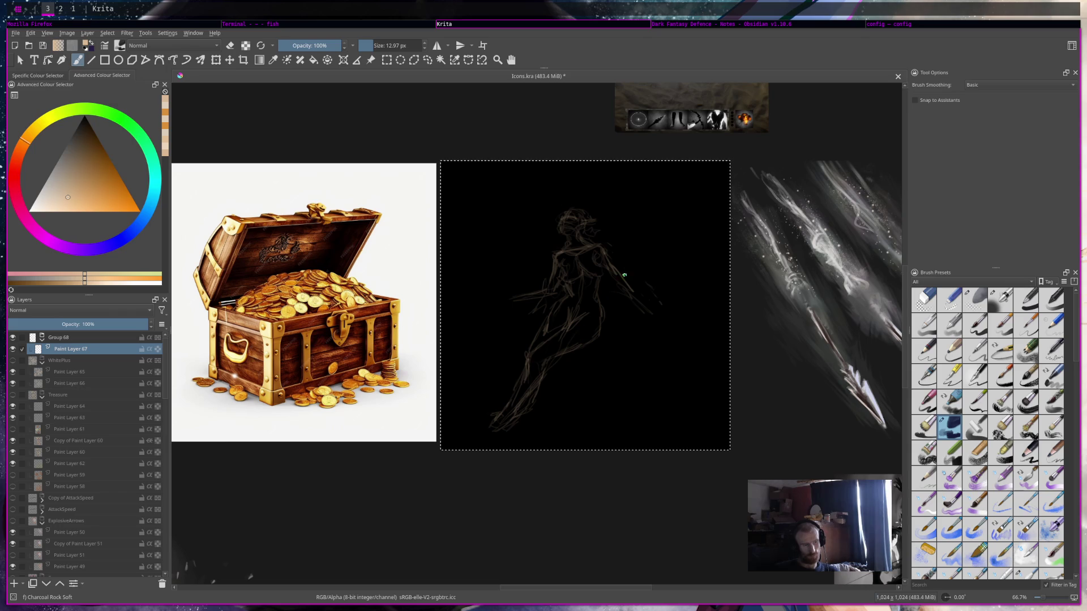
key(e)
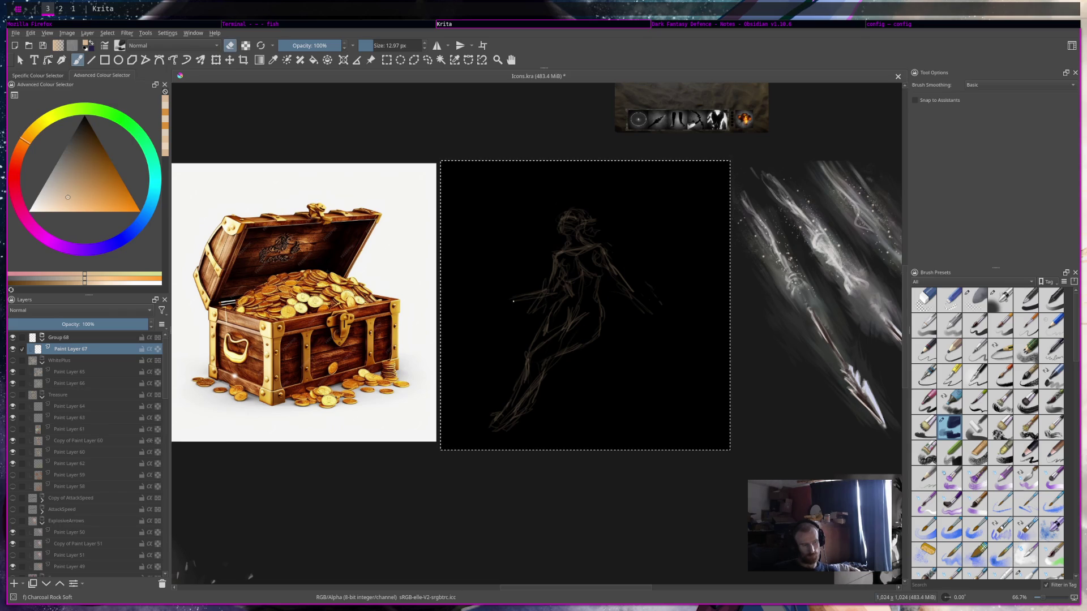
mouse_move(513, 299)
mouse_down()
mouse_move(541, 290)
mouse_move(520, 303)
mouse_up()
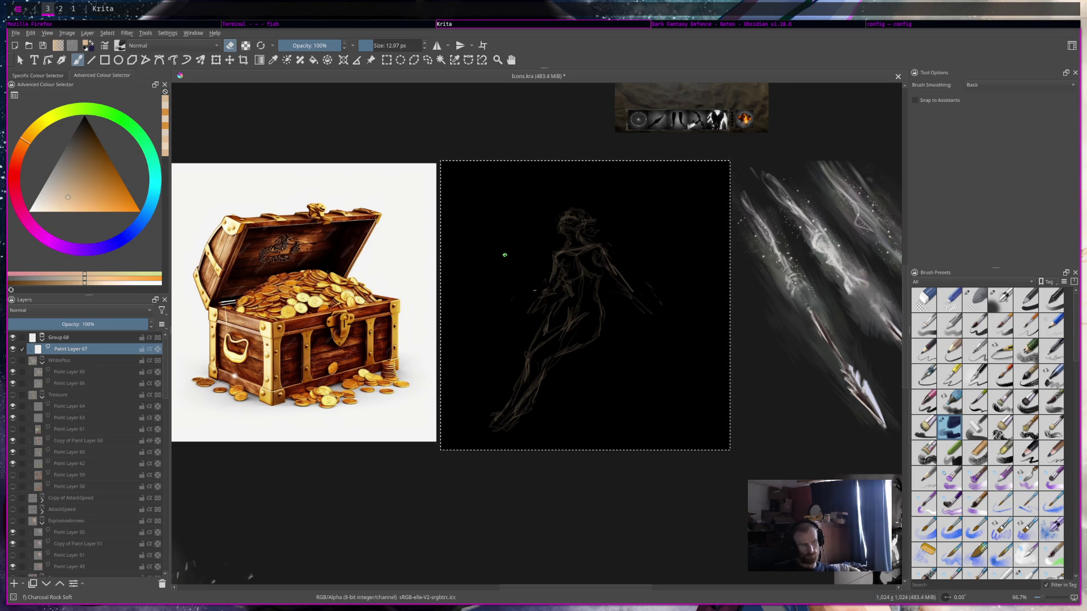
key(e)
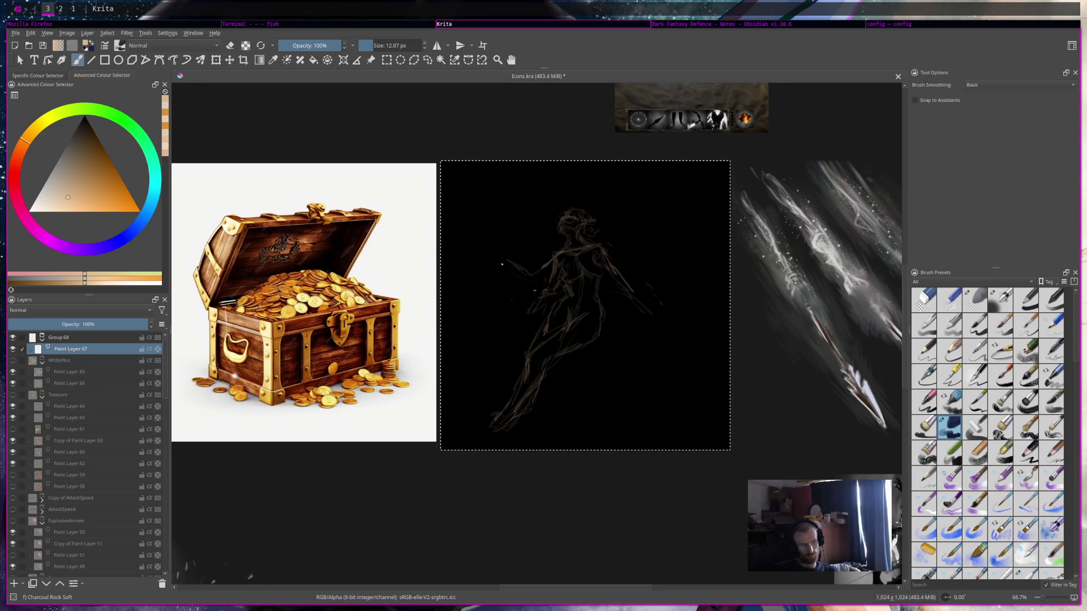
drag(501, 255, 529, 270)
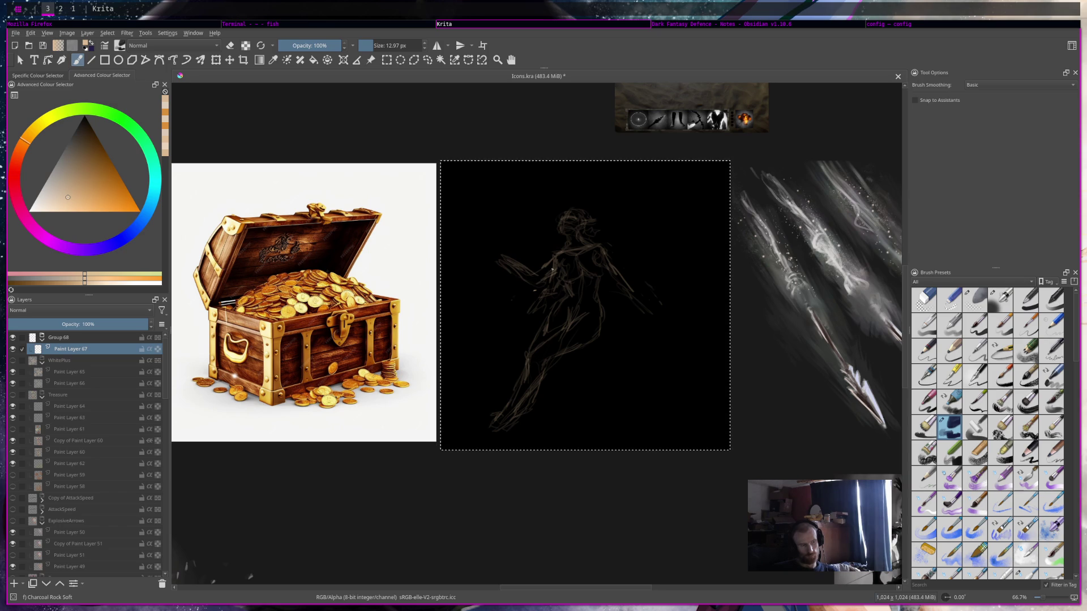
drag(518, 253, 534, 273)
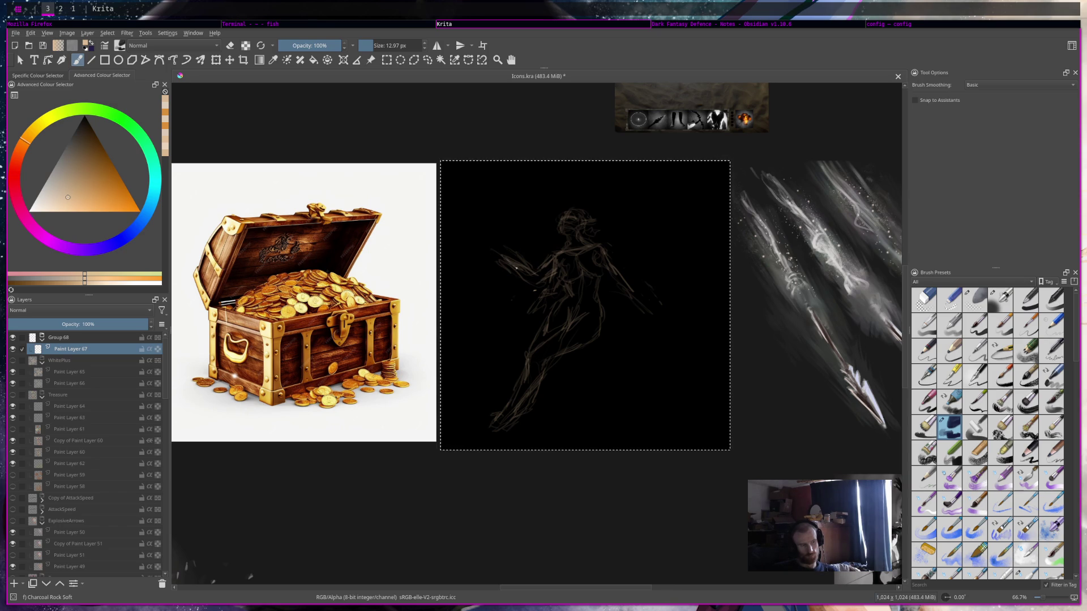
key(e)
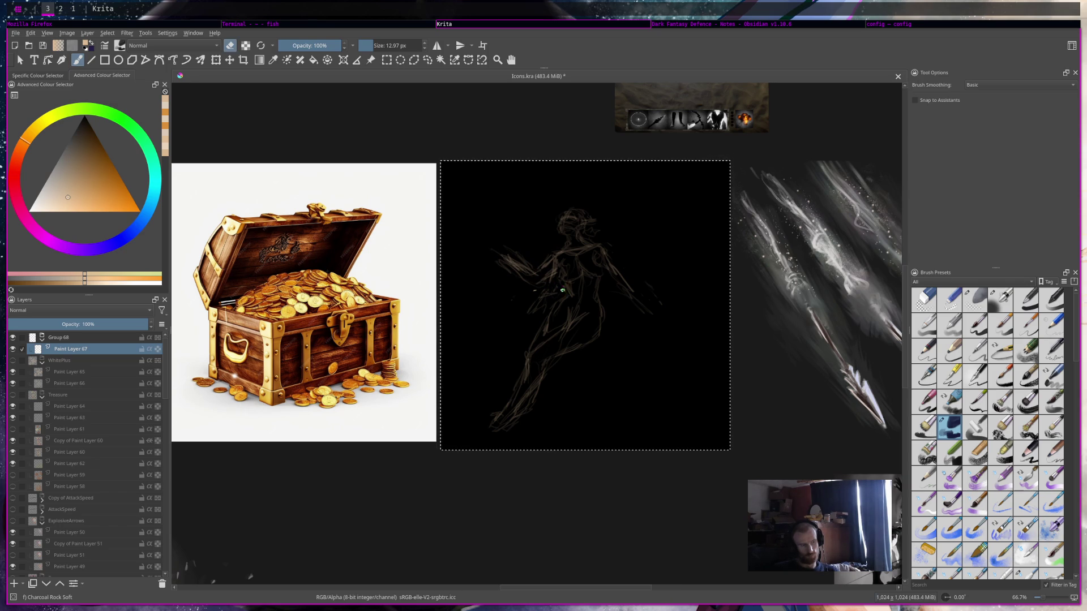
key(e)
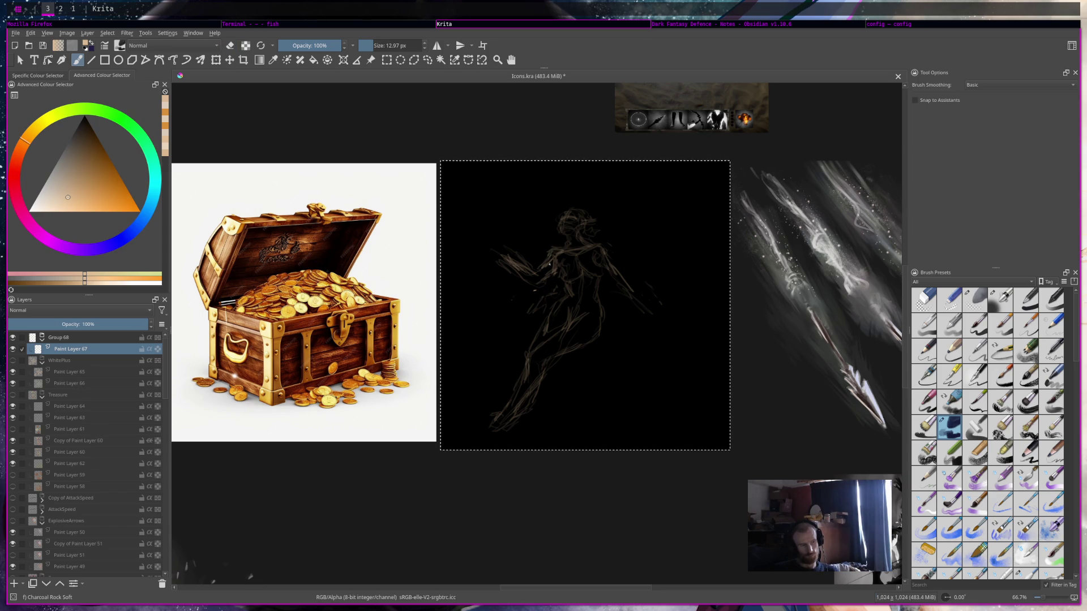
mouse_move(549, 265)
mouse_down()
mouse_move(539, 278)
mouse_move(549, 270)
mouse_up()
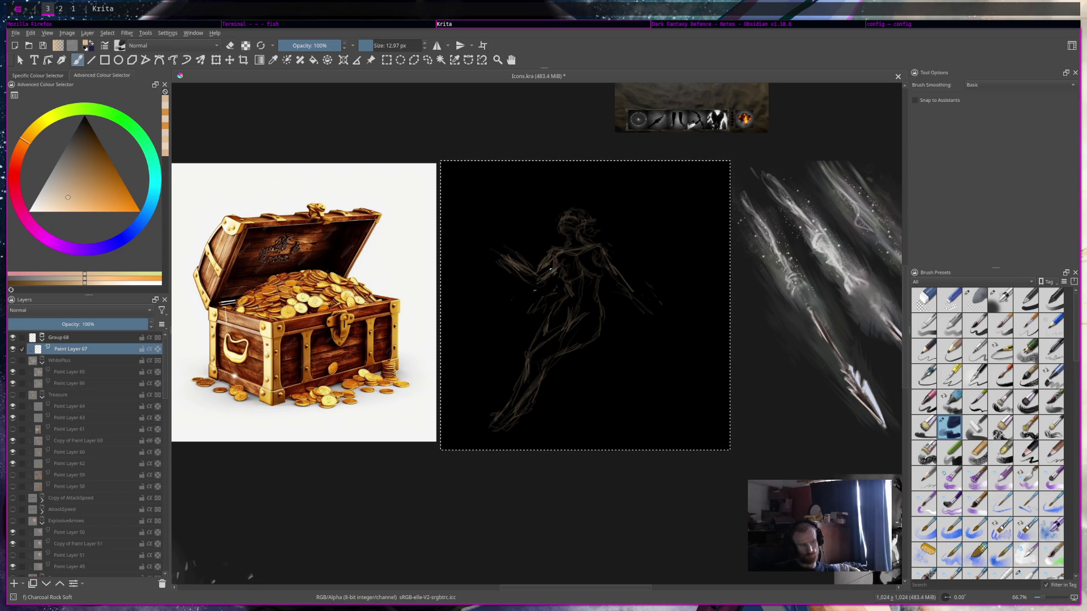
key(e)
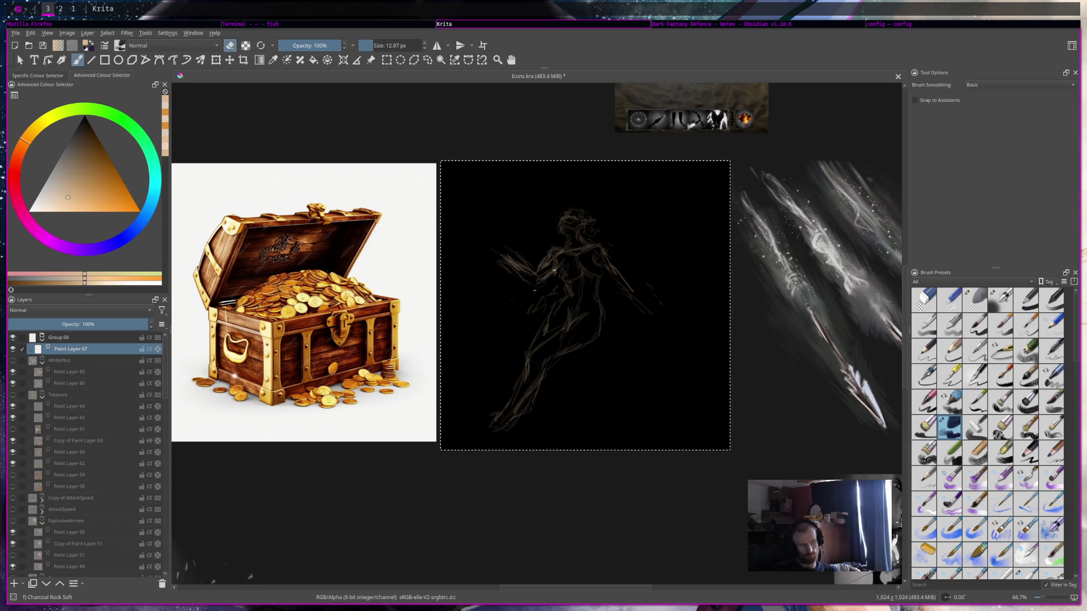
key(e)
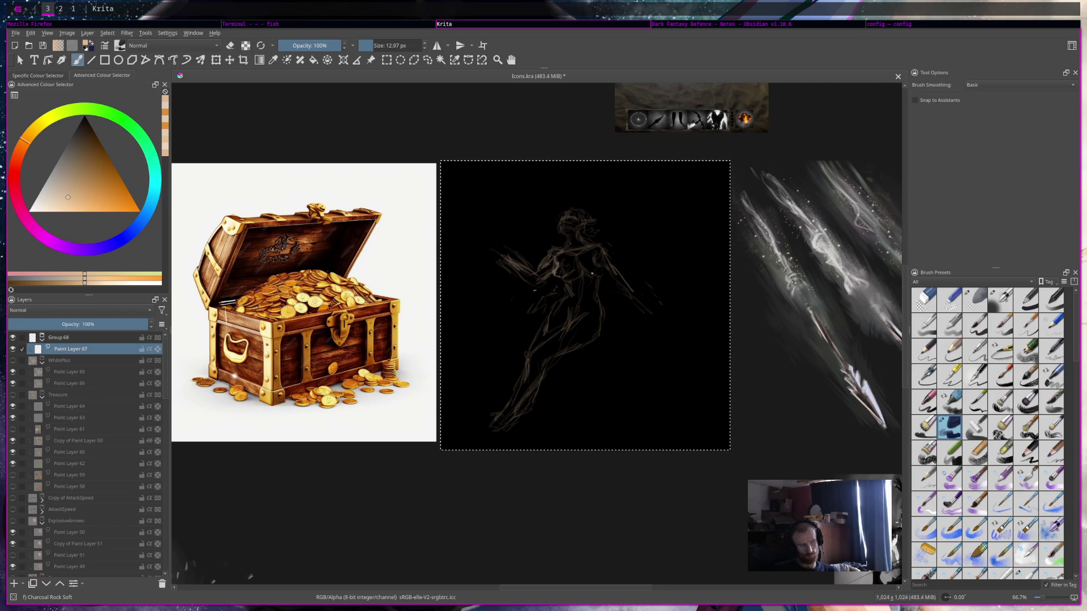
key(e)
key(e)
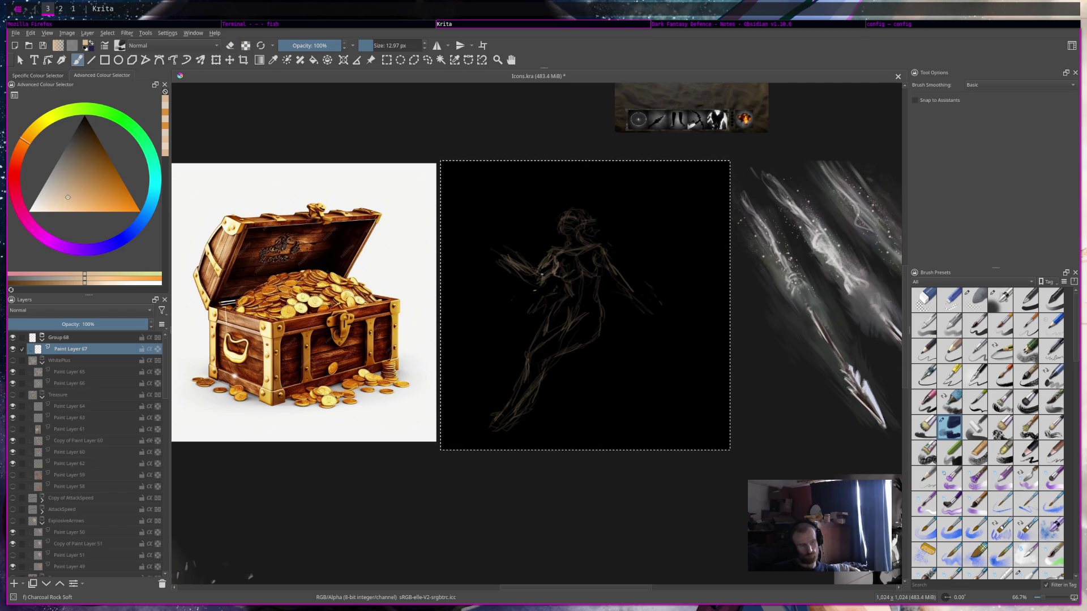
drag(514, 261, 517, 266)
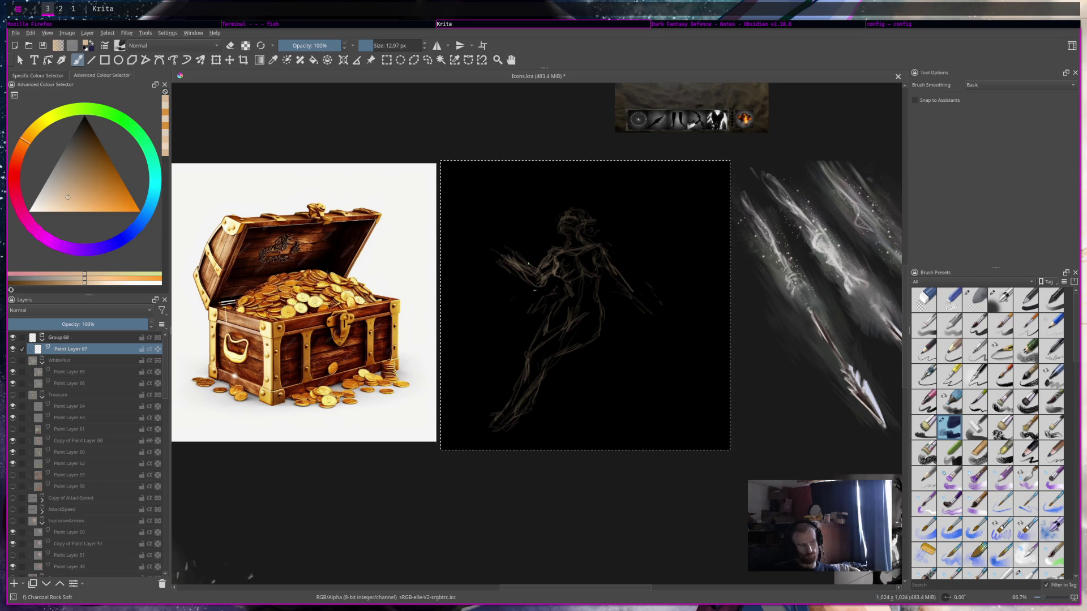
key(e)
drag(507, 258, 535, 291)
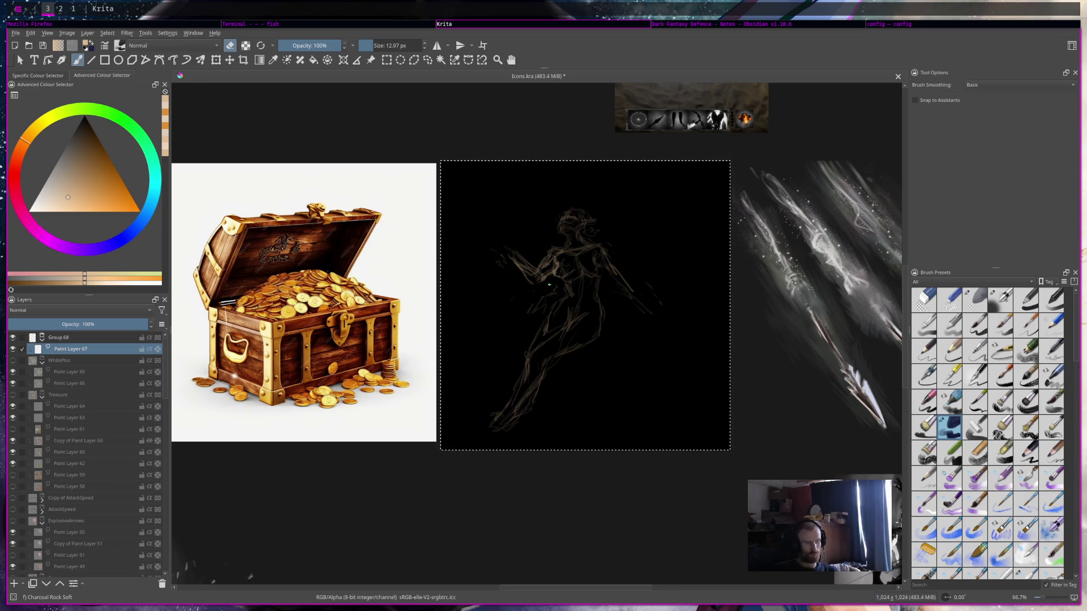
key(e)
key(e)
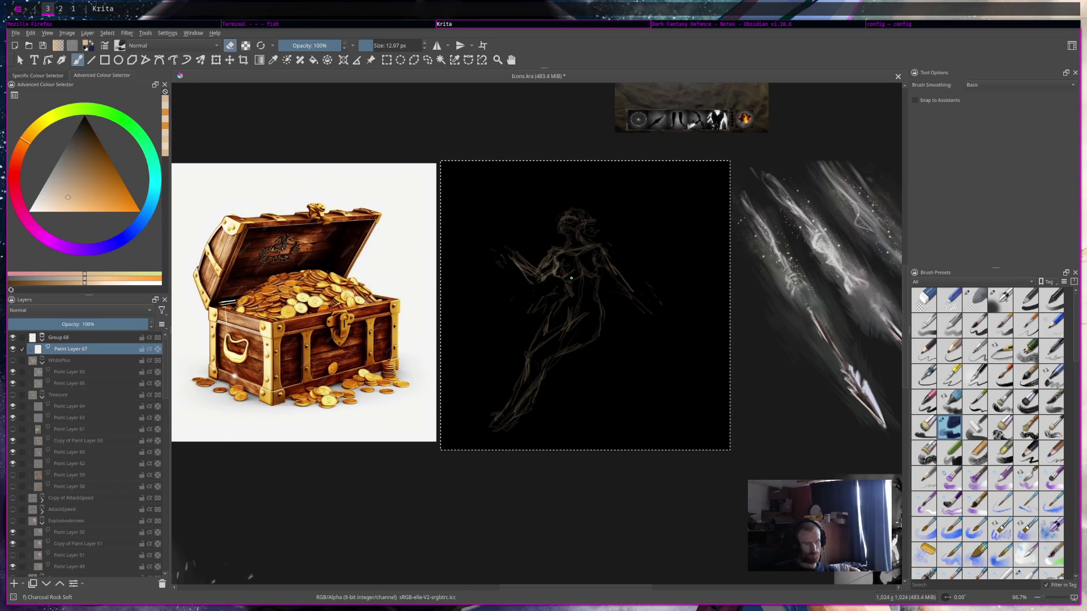
key(e)
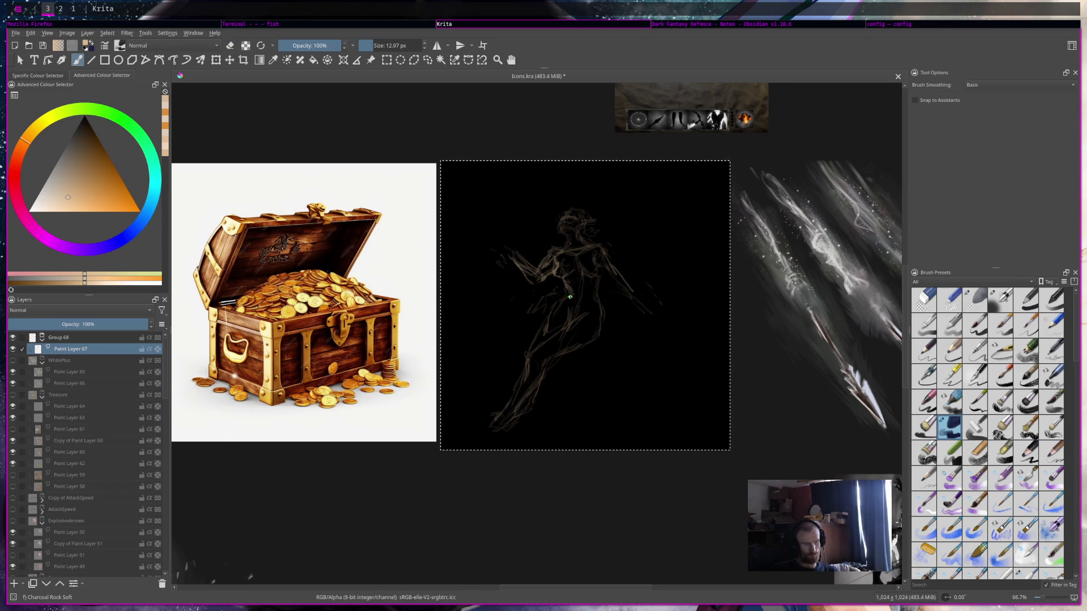
key(e)
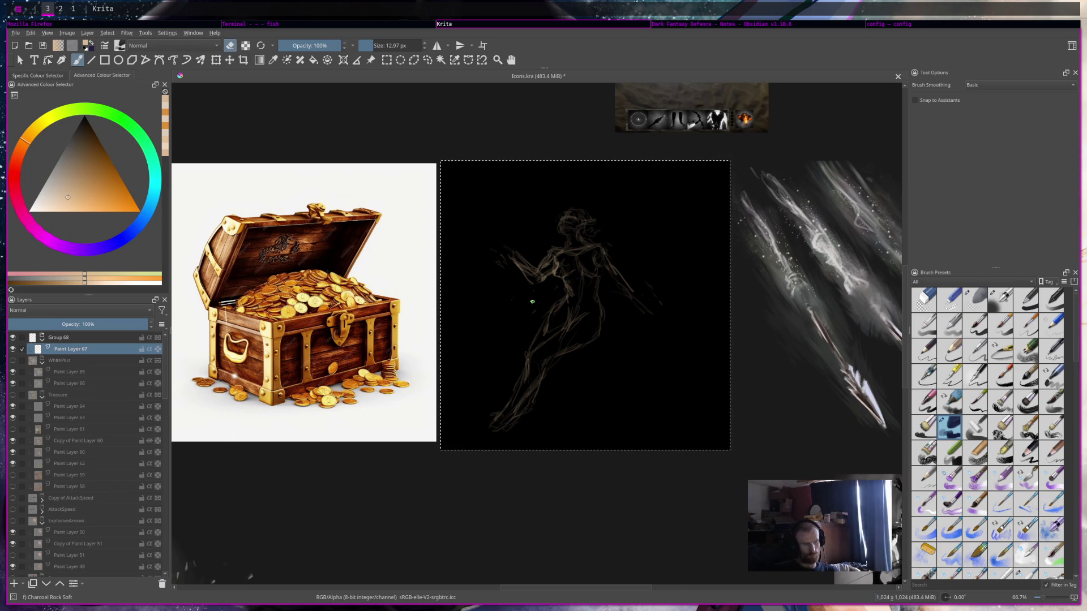
key(e)
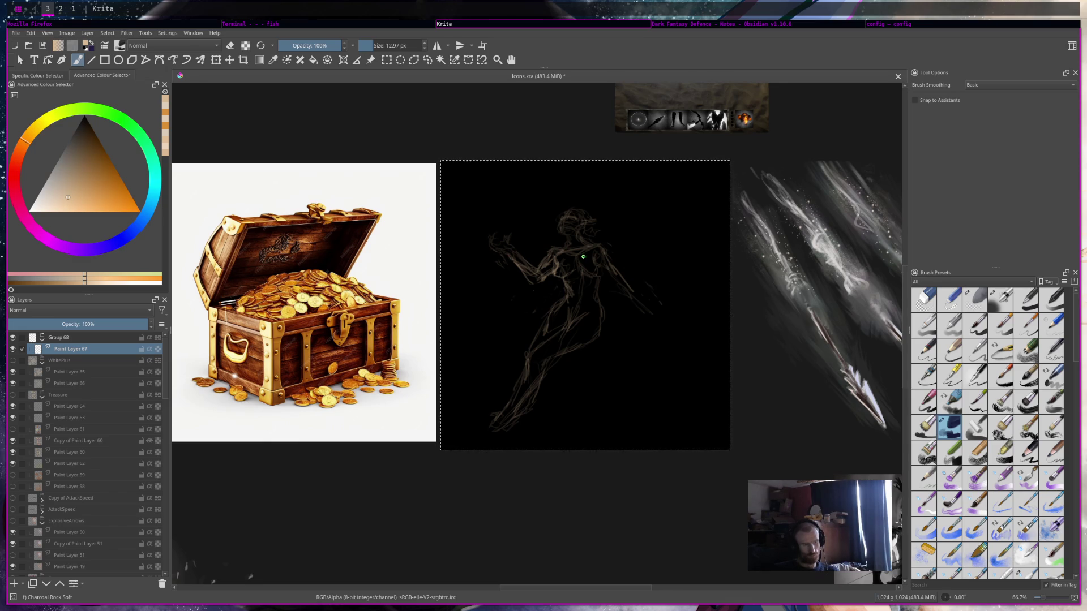
Extend the right arm line down-right and add strokes at the foot and leg.
drag(602, 266, 627, 294)
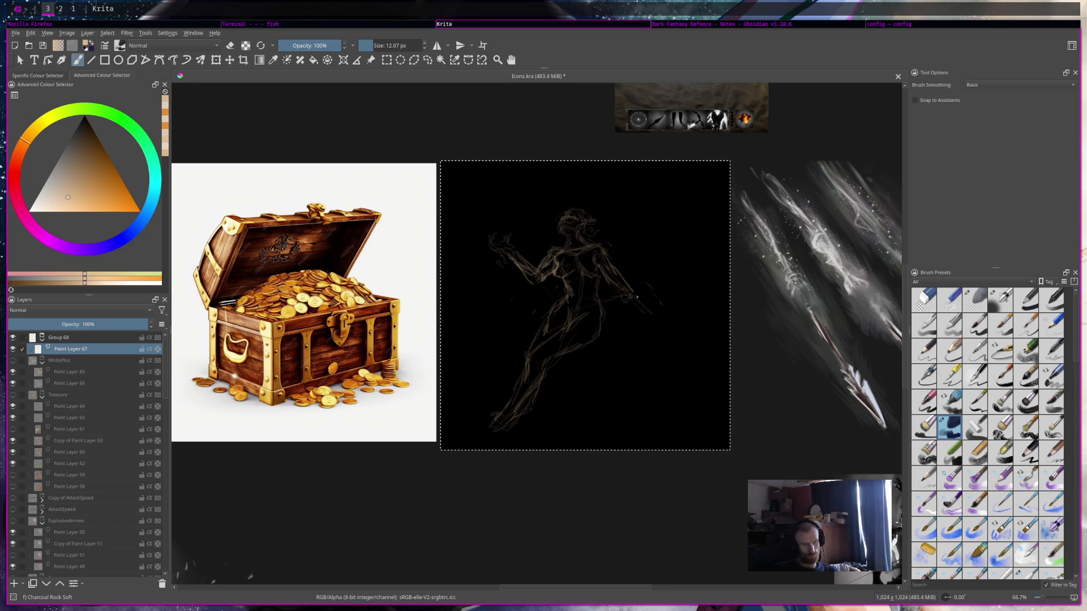
mouse_move(635, 293)
mouse_down()
mouse_move(666, 329)
mouse_move(657, 330)
mouse_move(683, 337)
mouse_up()
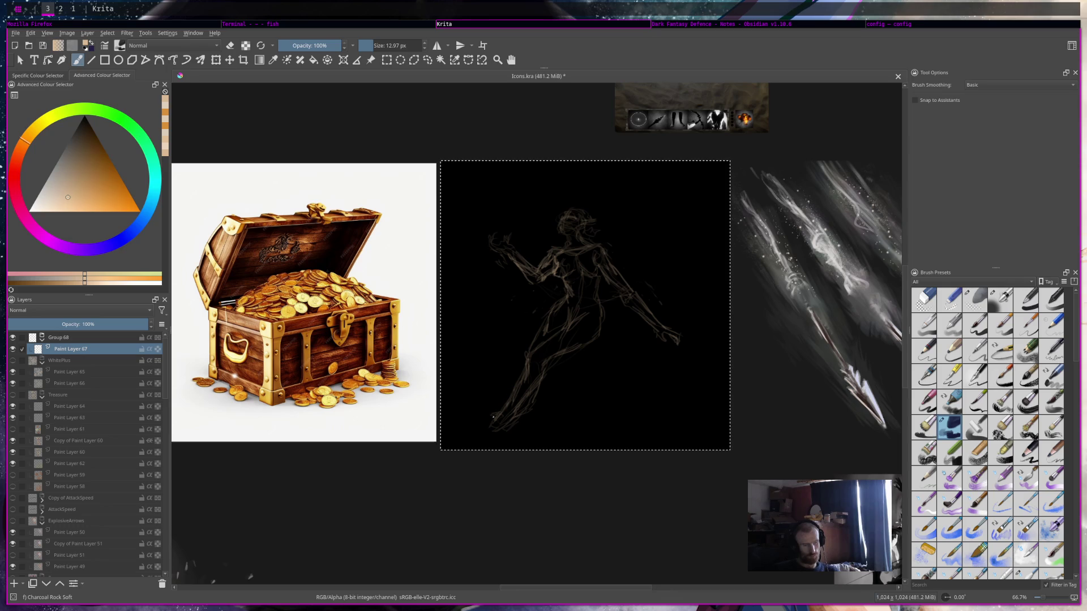
drag(482, 435, 498, 433)
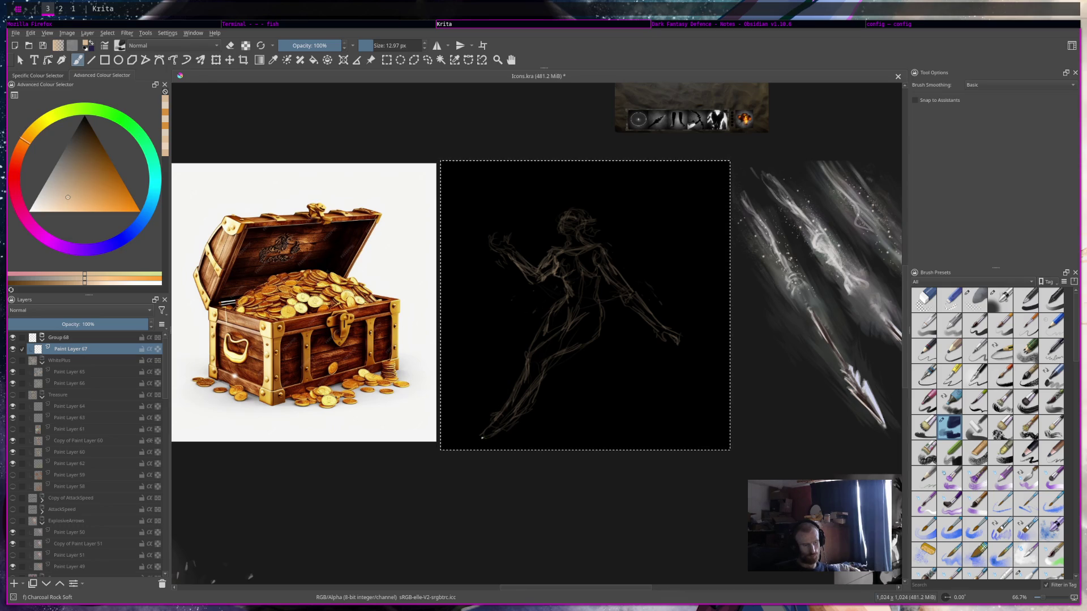
drag(524, 395, 542, 377)
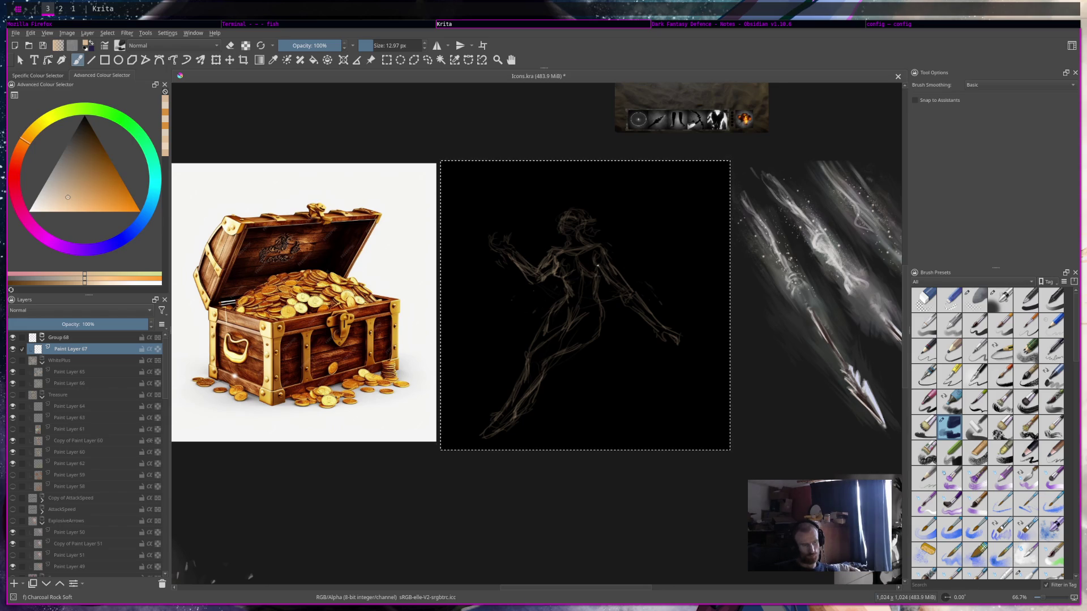
Rework the head and torso contours, alternating between painting and erasing.
key(e)
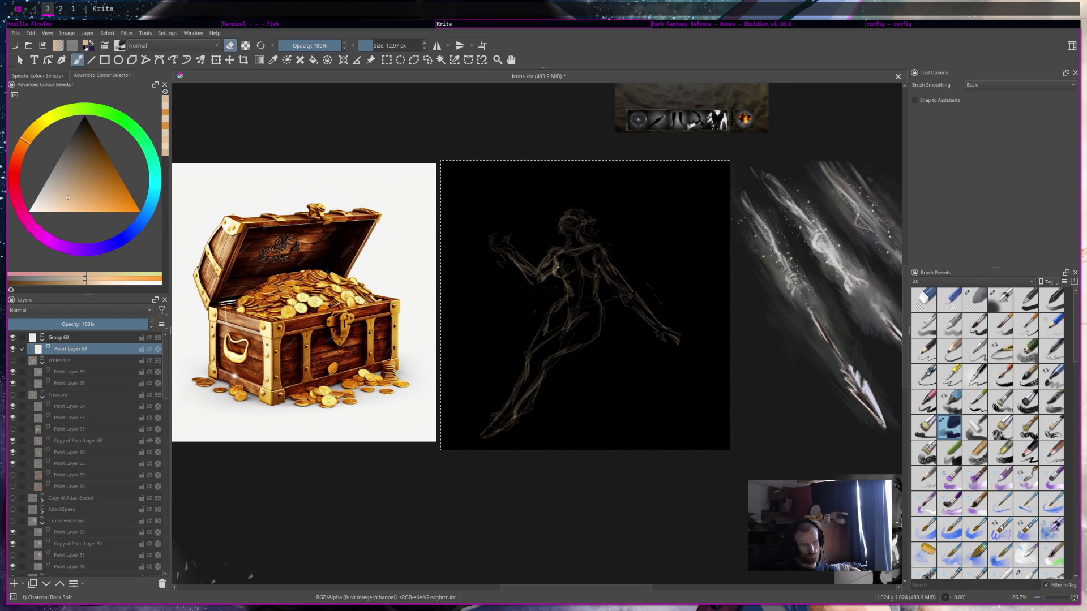
key(e)
drag(556, 265, 597, 266)
key(e)
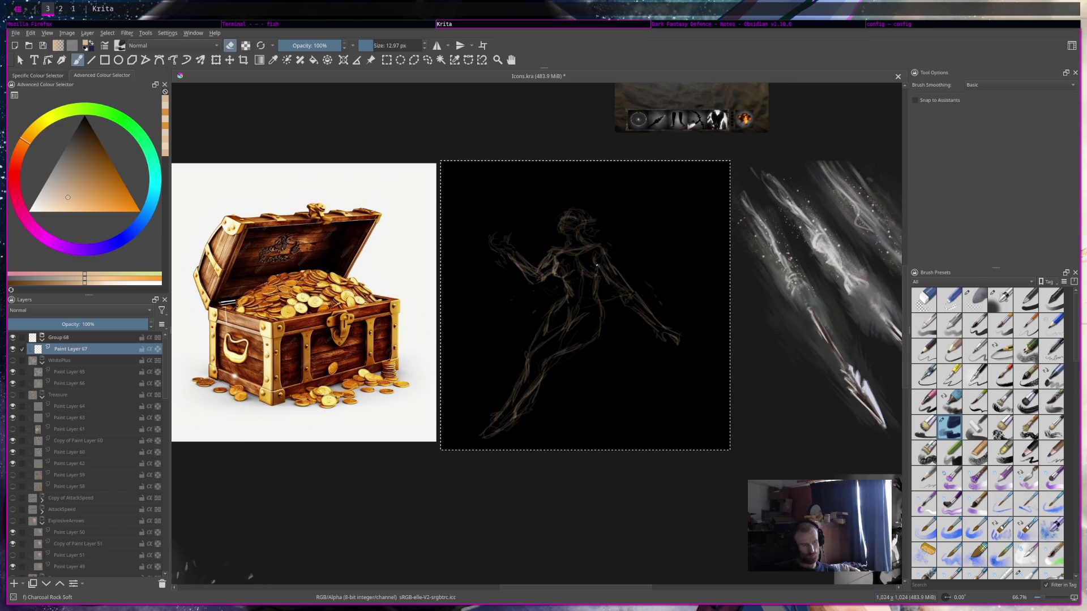
key(e)
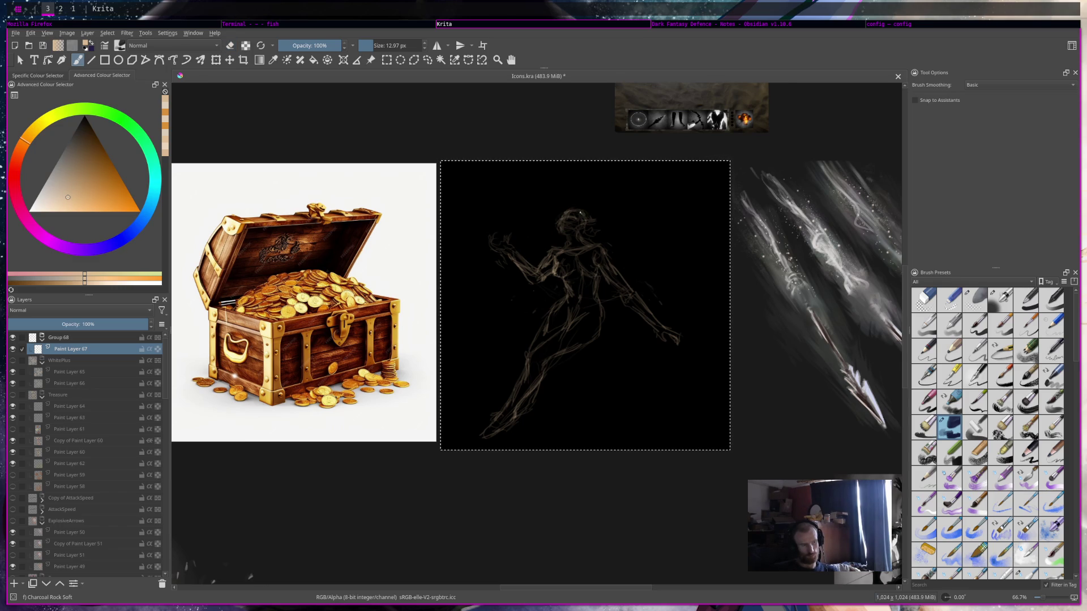
key(e)
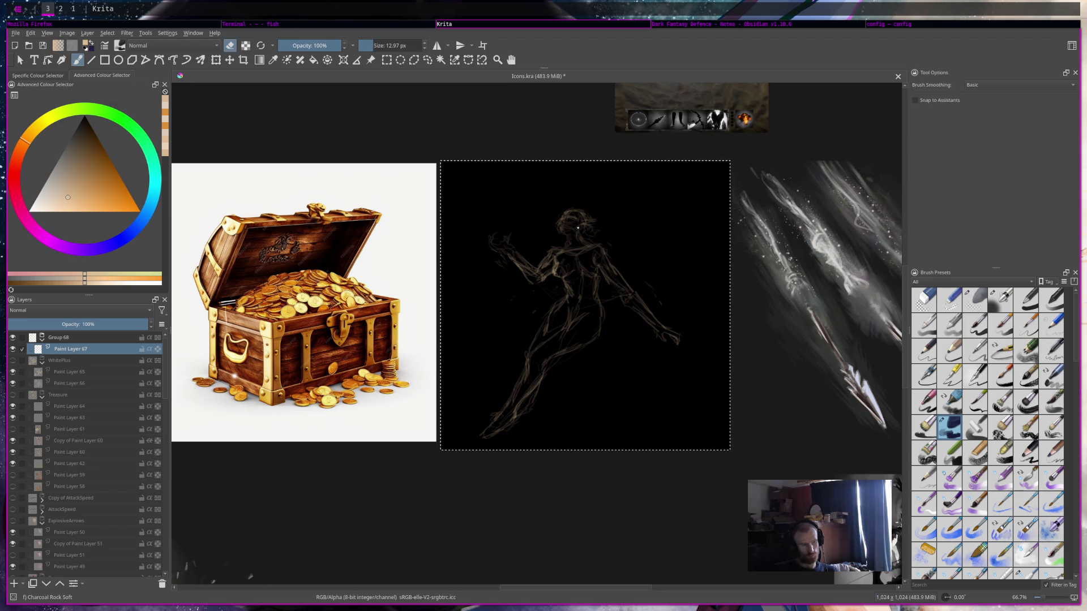
key(e)
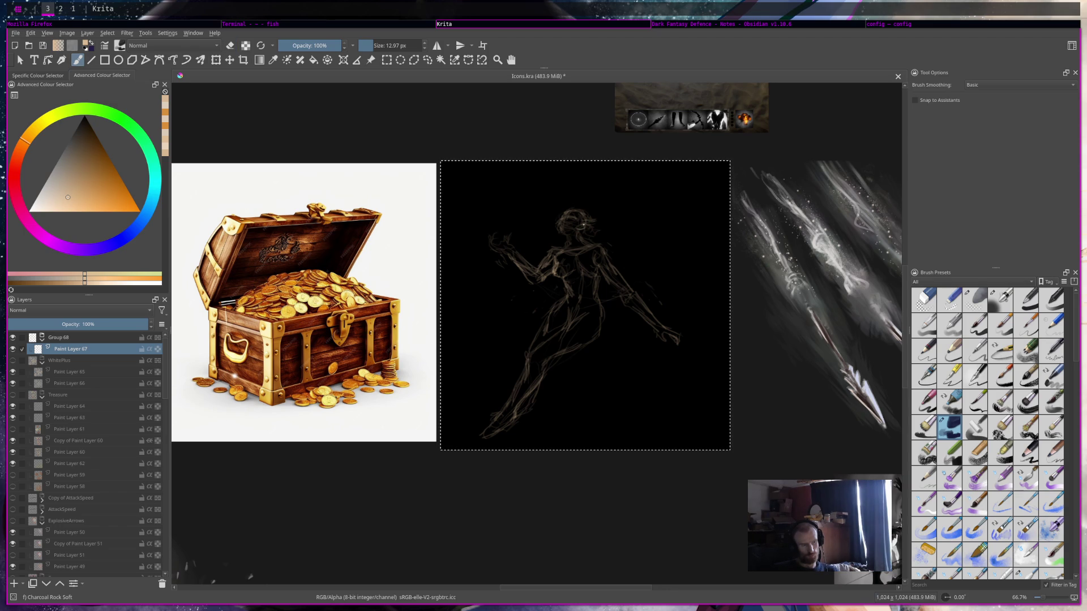
key(e)
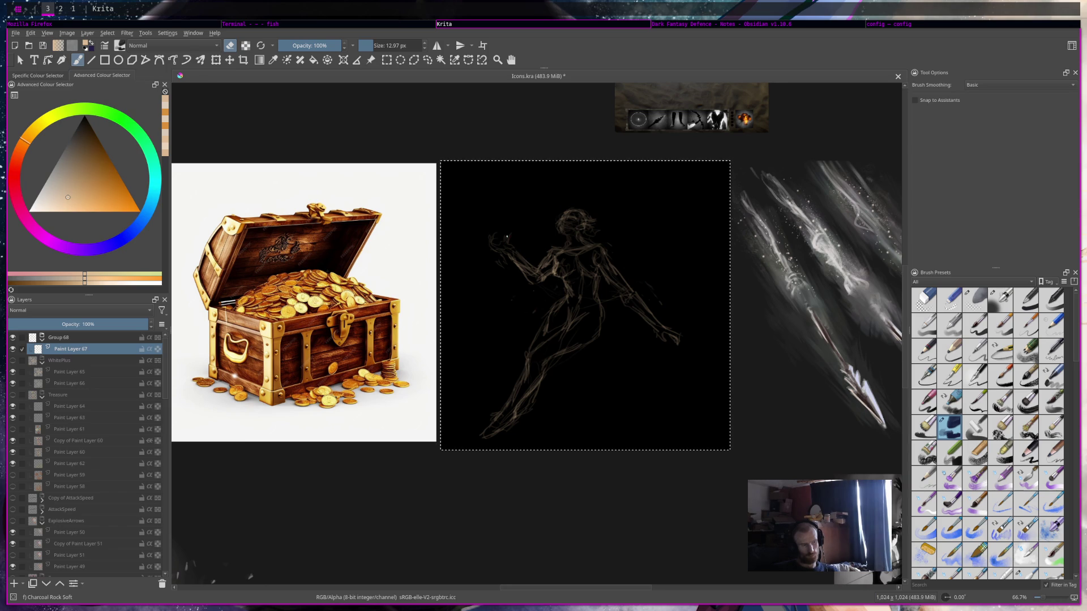
key(e)
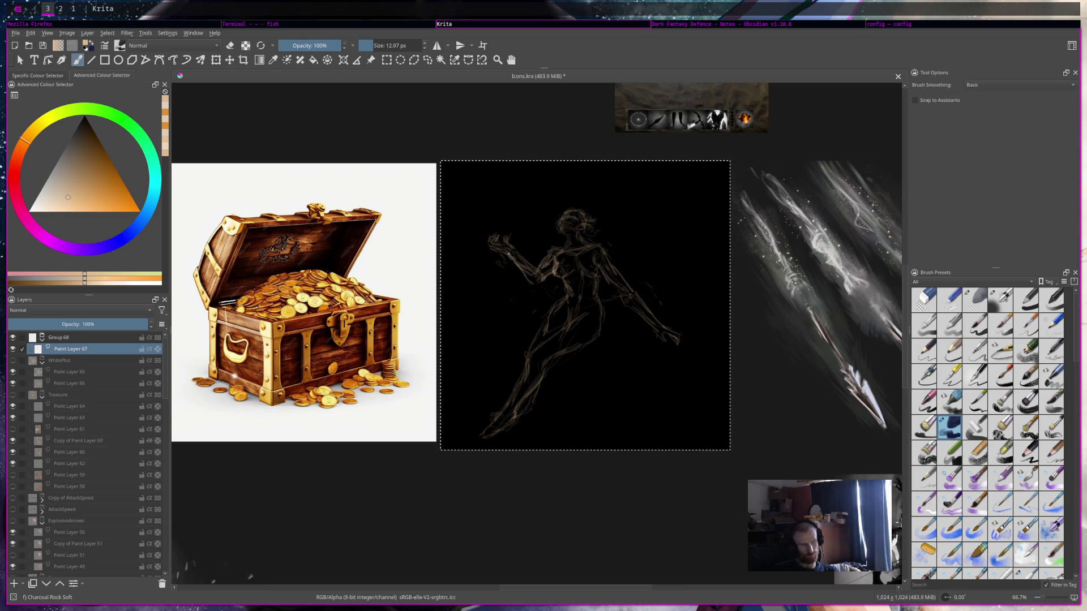
key(e)
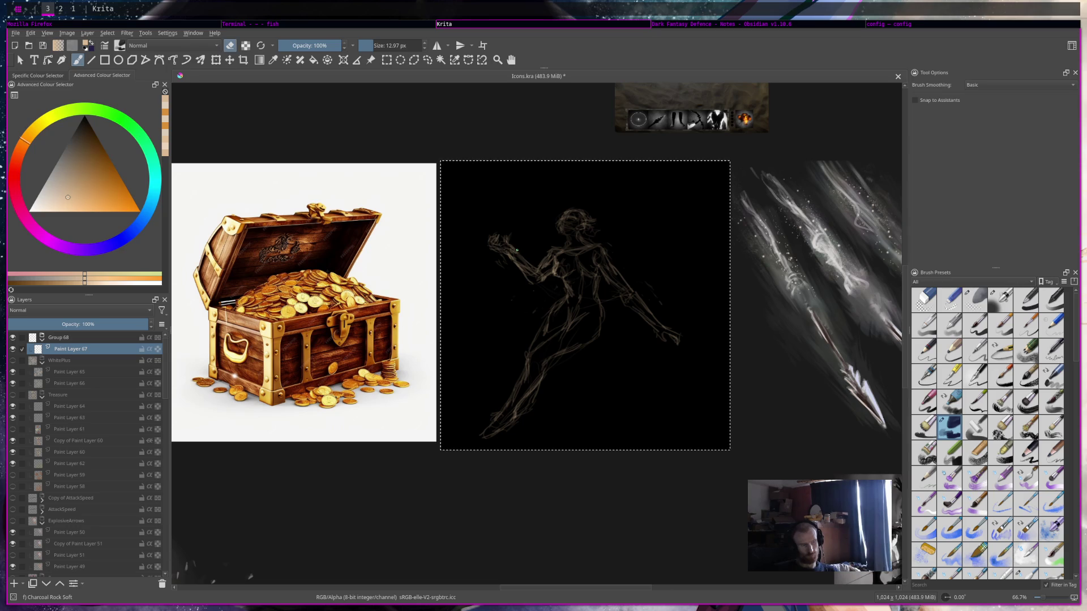
key(e)
key(e)
key(e)
key(e)
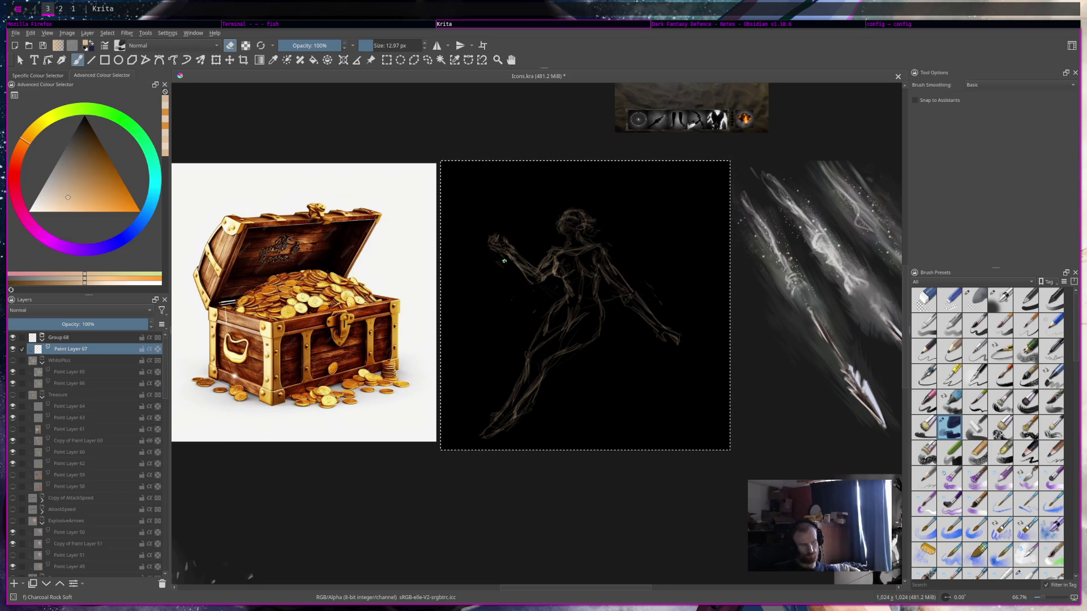
Save the document, then add and remove a small stroke near the hand.
key(ctrl+s)
key(e)
drag(603, 296, 603, 298)
key(e)
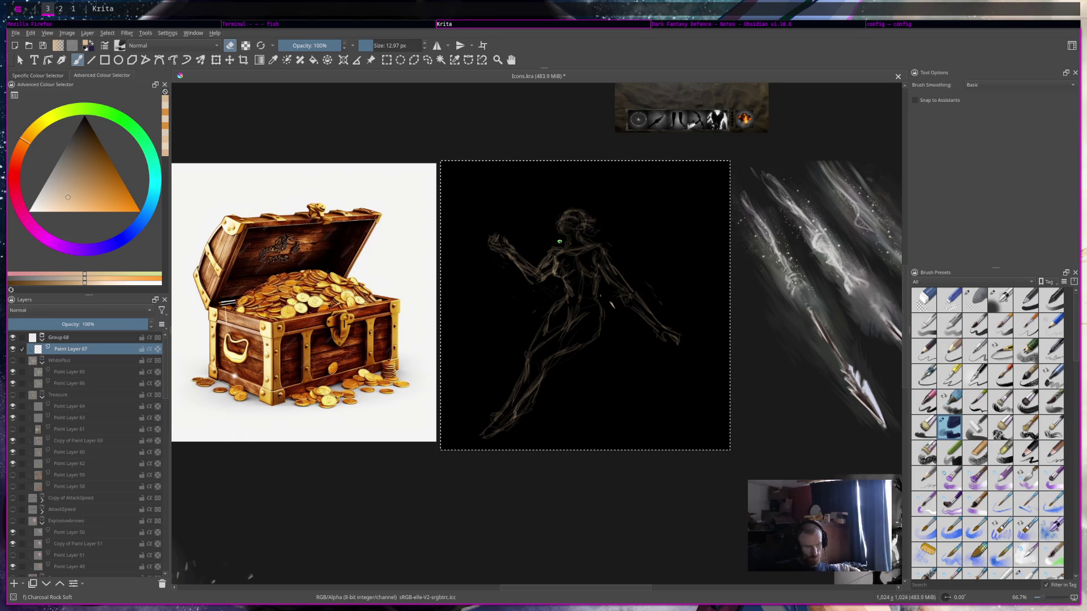
scroll(583, 424, down, 2)
Pull the angel reference up toward the sketch and move the arrows reference out of the way.
scroll(583, 424, down, 3)
scroll(621, 376, up, 3)
scroll(620, 376, down, 1)
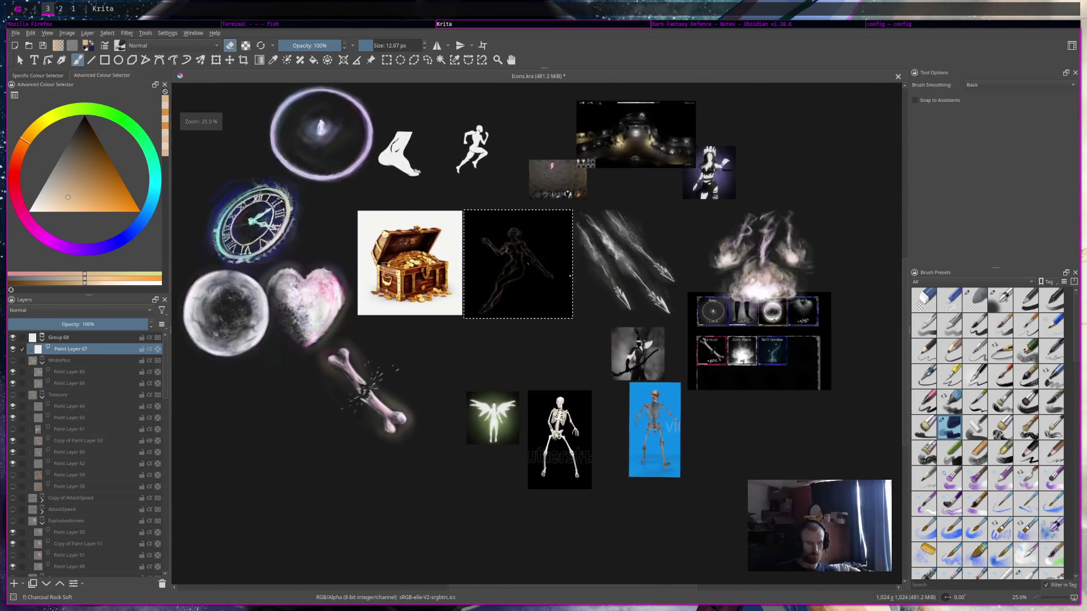
scroll(552, 376, up, 2)
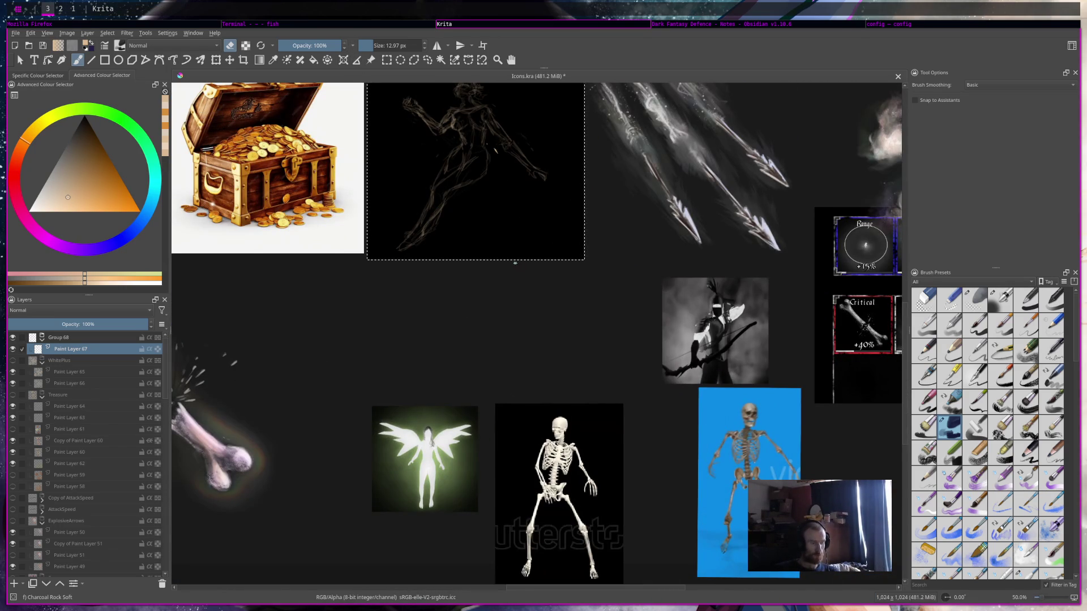
drag(521, 267, 554, 317)
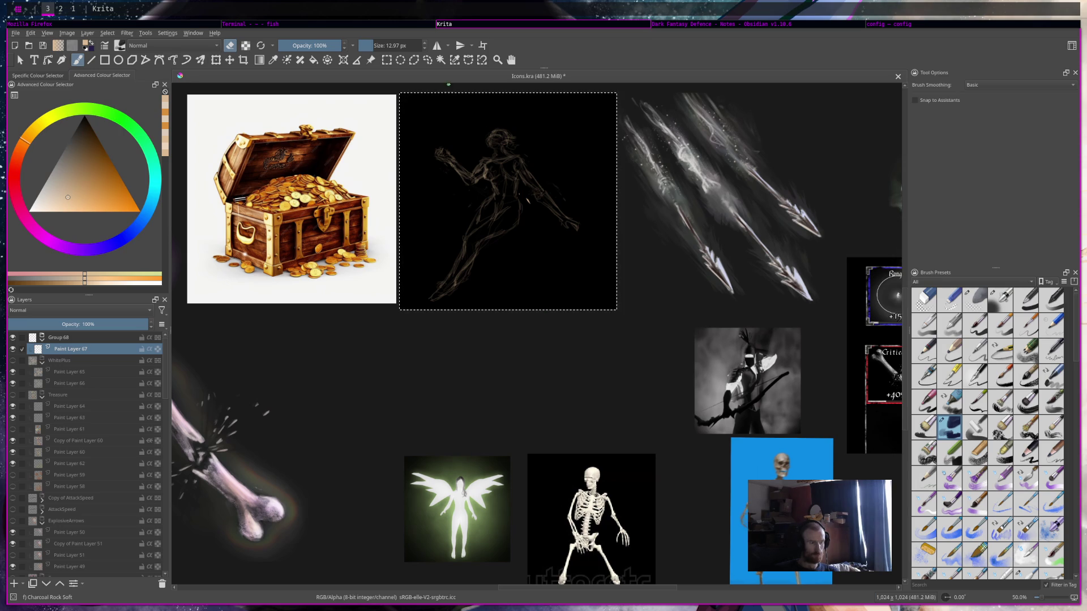
click(370, 60)
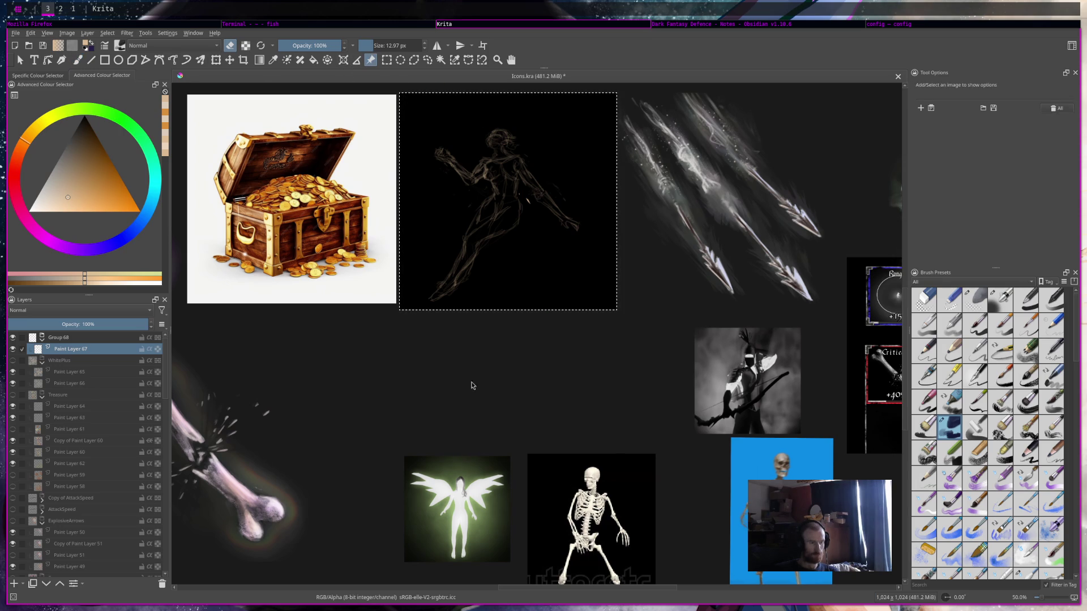
drag(457, 509, 682, 215)
click(738, 146)
drag(738, 147, 810, 391)
Position the angel reference beside the sketch and enlarge it by its corner.
drag(657, 221, 657, 150)
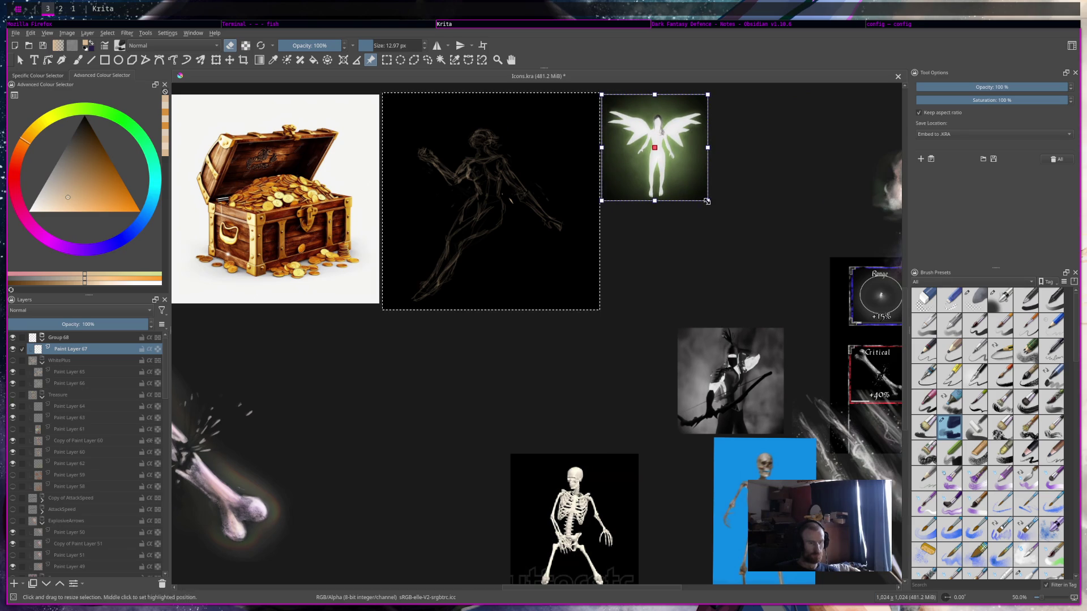
drag(708, 201, 793, 299)
scroll(524, 259, up, 2)
scroll(523, 259, down, 2)
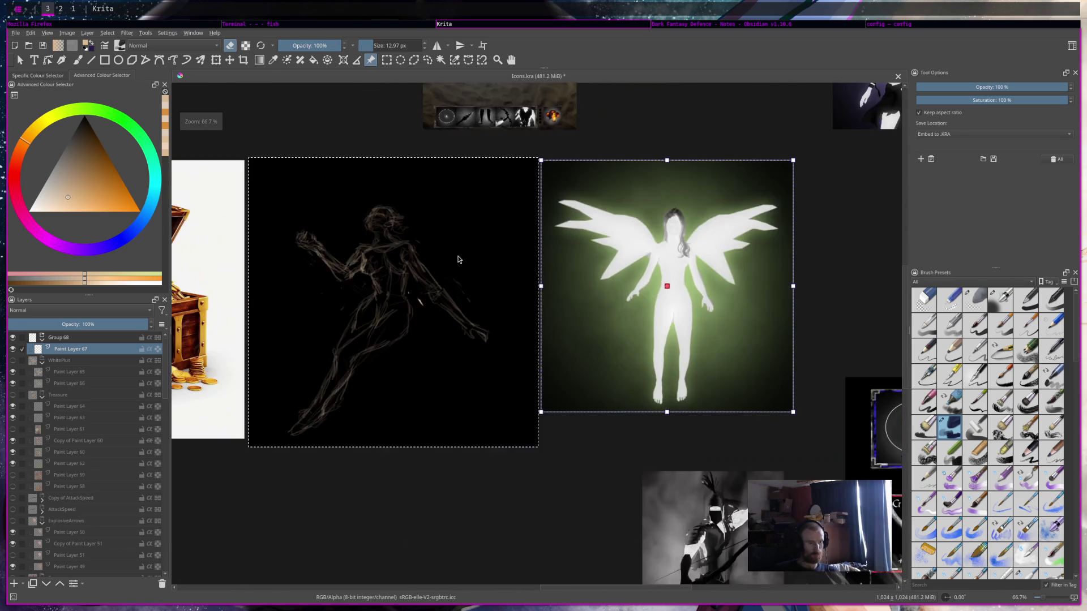
key(b)
scroll(447, 252, up, 2)
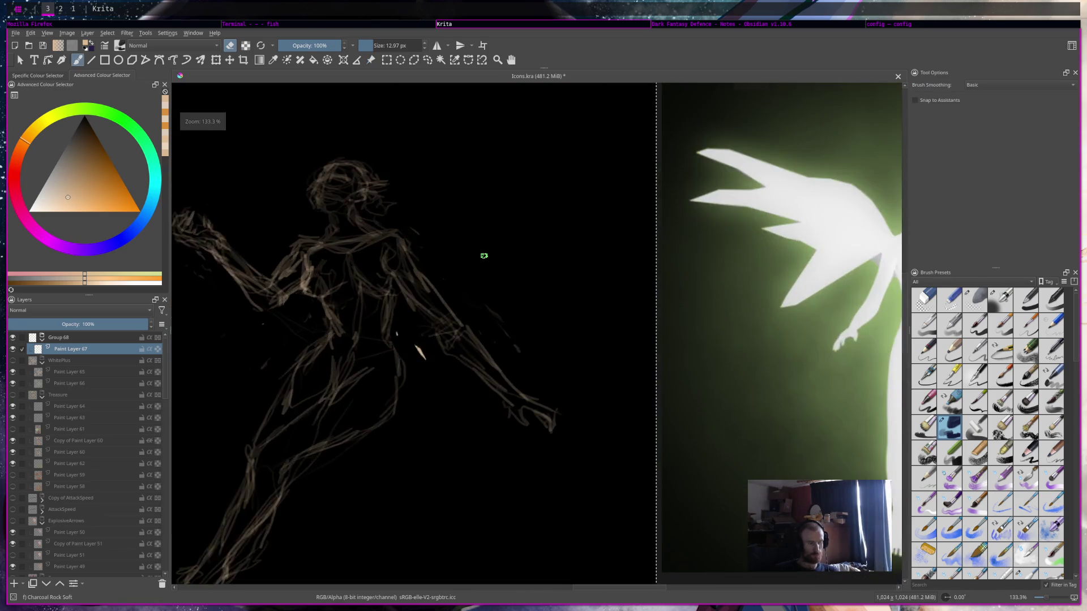
Draw the wing curving up from the shoulder with a hook, add a head stroke, and save.
scroll(480, 252, down, 1)
scroll(453, 254, down, 1)
scroll(436, 258, down, 1)
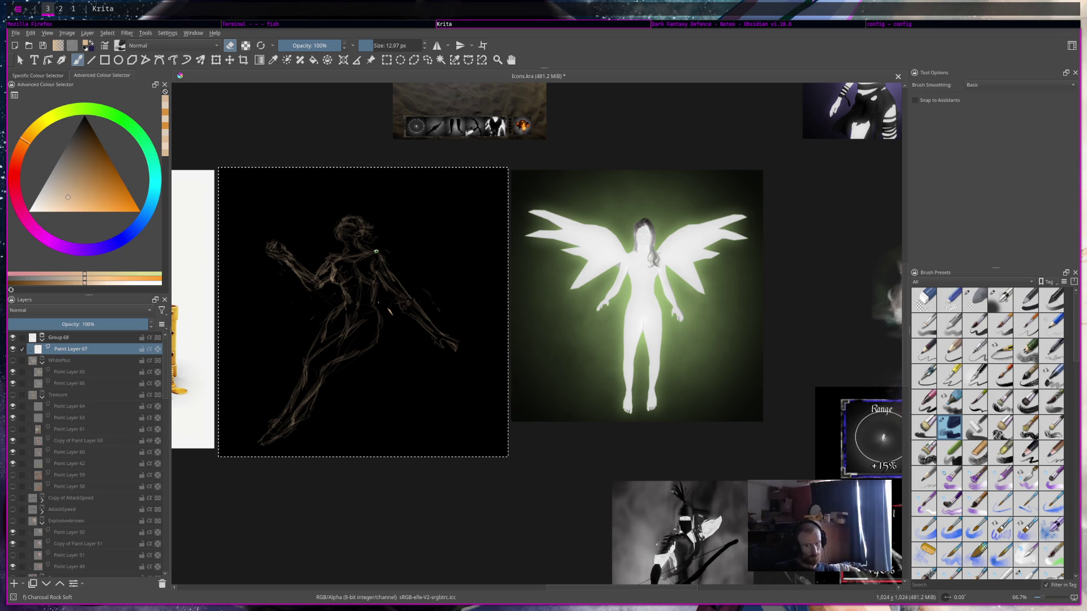
key(e)
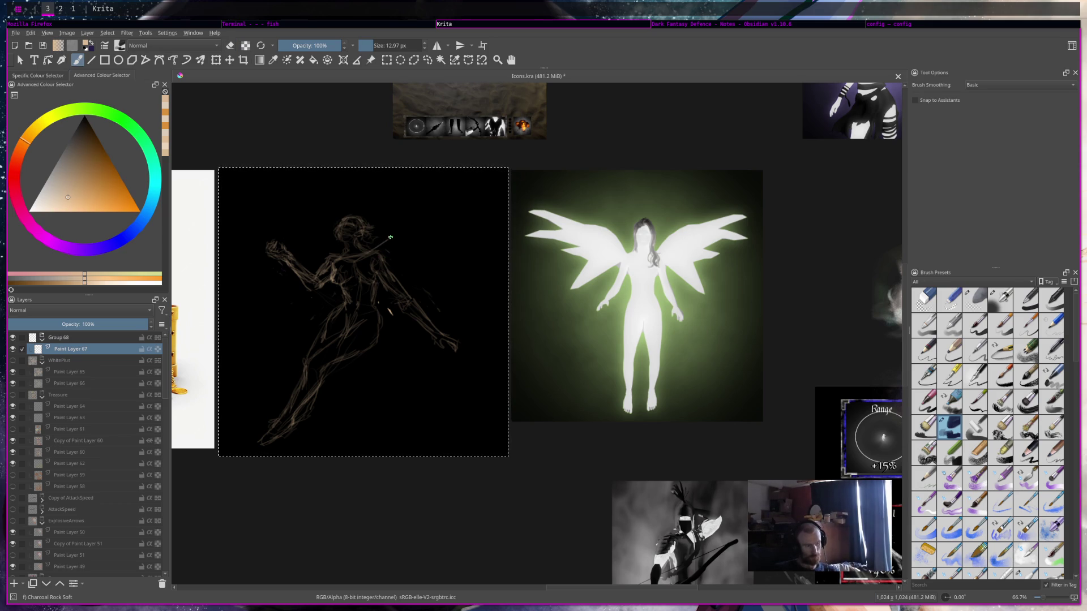
drag(378, 244, 407, 210)
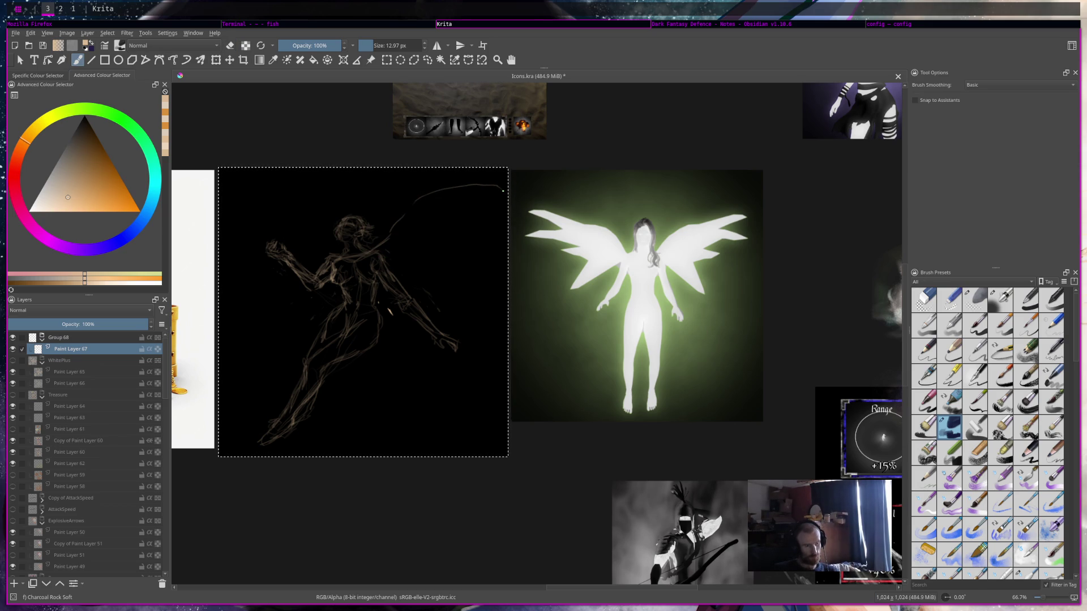
mouse_move(473, 205)
mouse_down()
mouse_move(475, 242)
mouse_move(458, 260)
mouse_up()
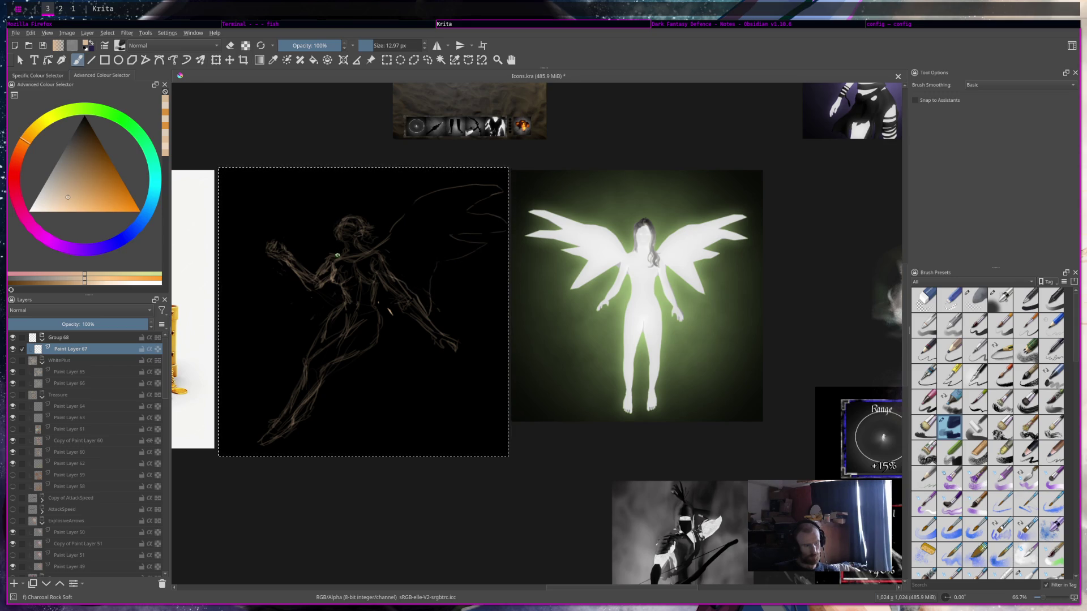
drag(335, 230, 332, 191)
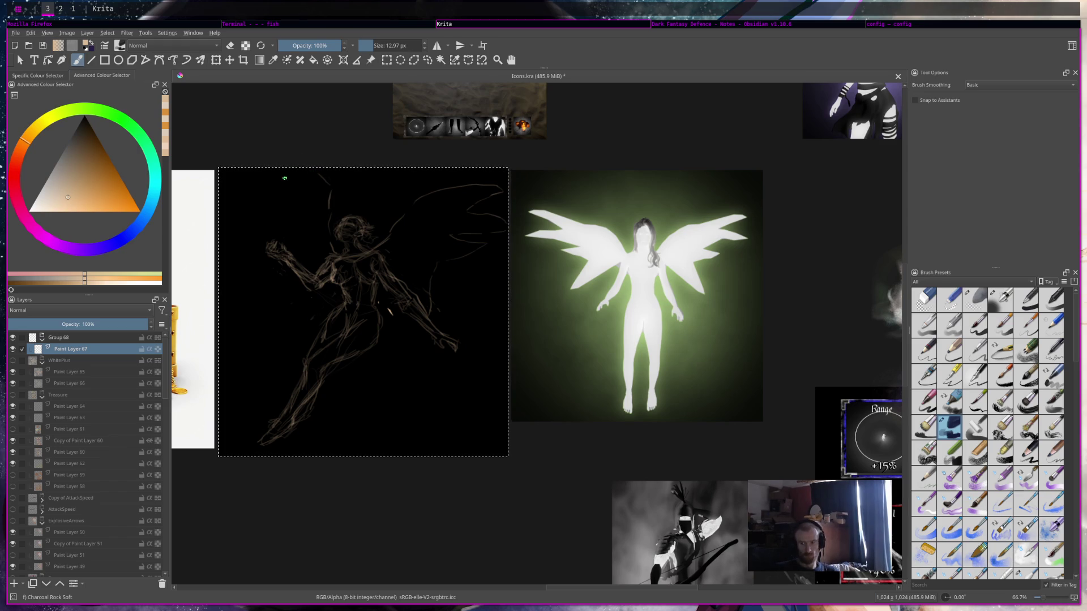
key(ctrl+s)
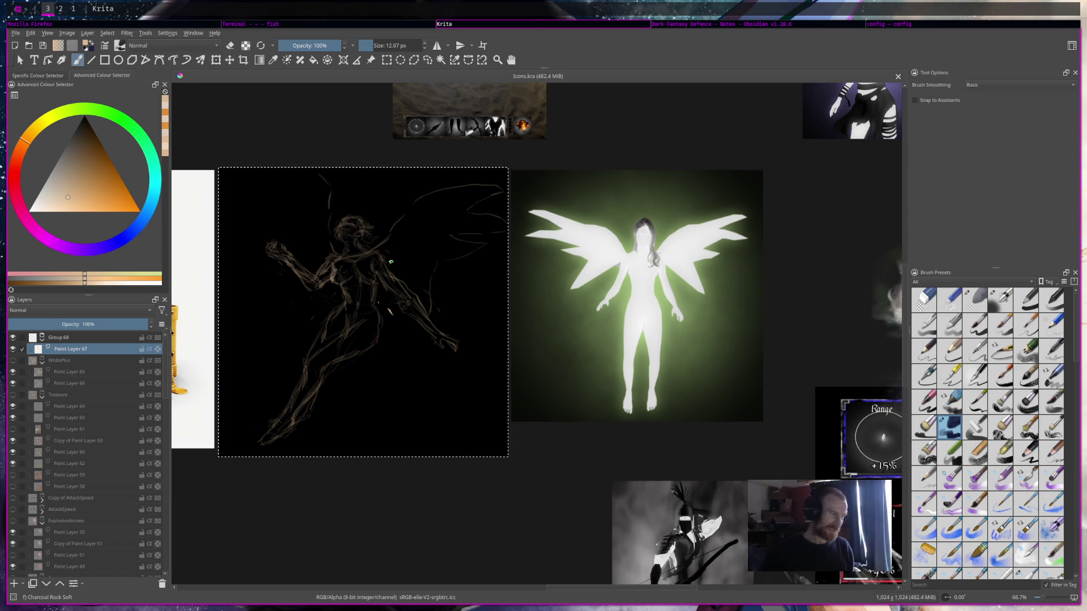
Add a mark near the torso, an upper-right wing stroke, and a line along the wing's left edge.
click(381, 259)
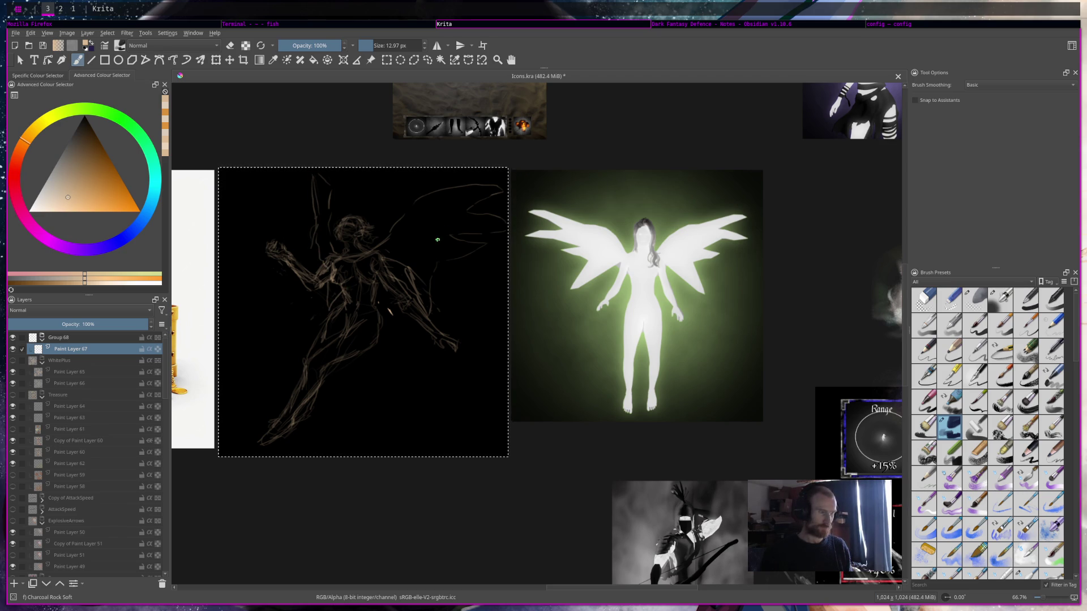
drag(424, 248, 451, 229)
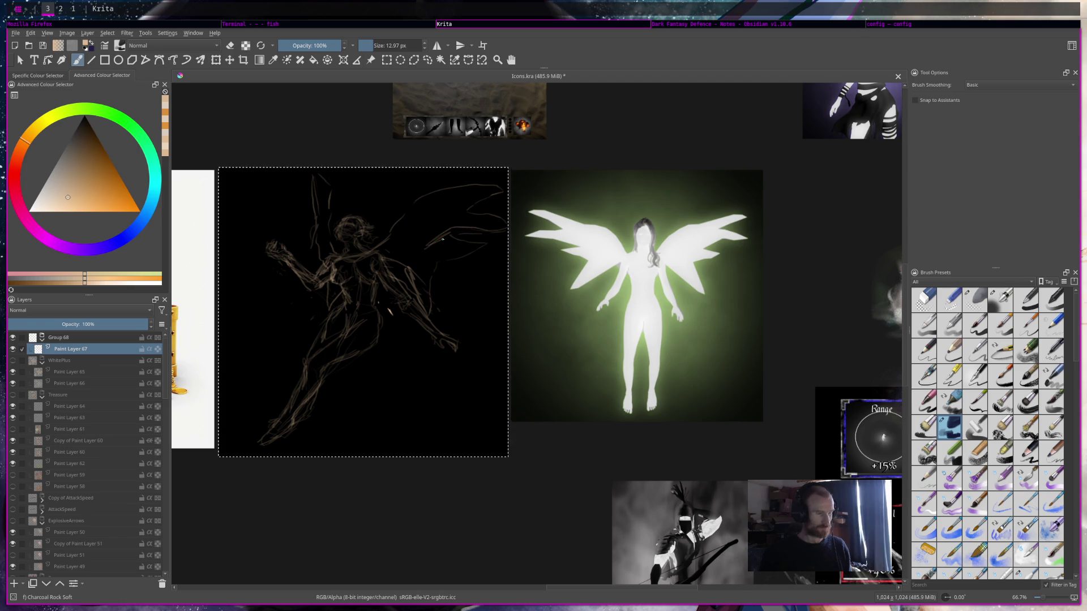
key(e)
key(e)
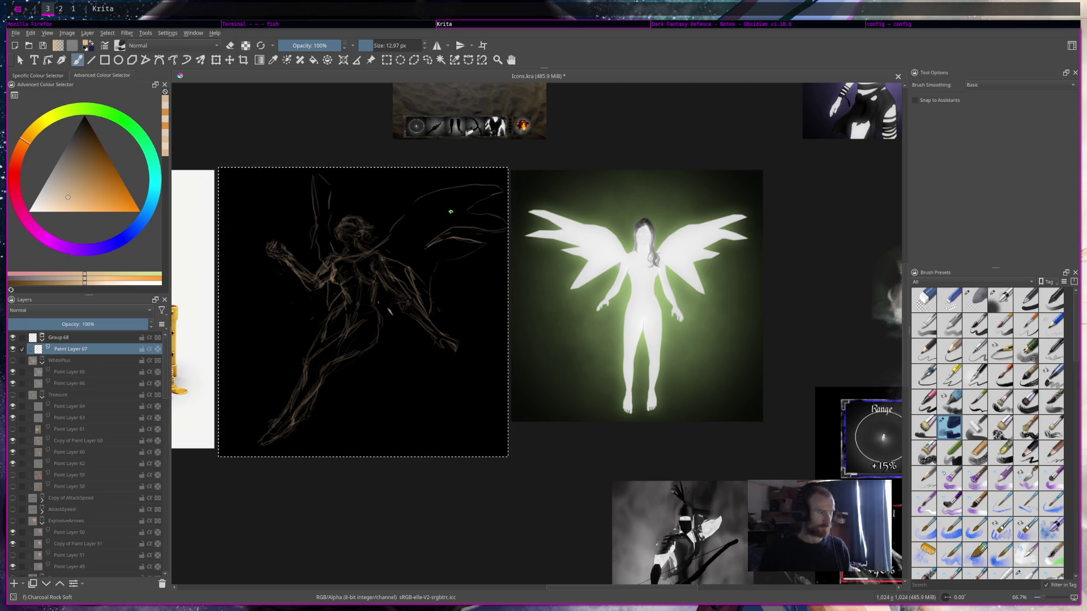
key(e)
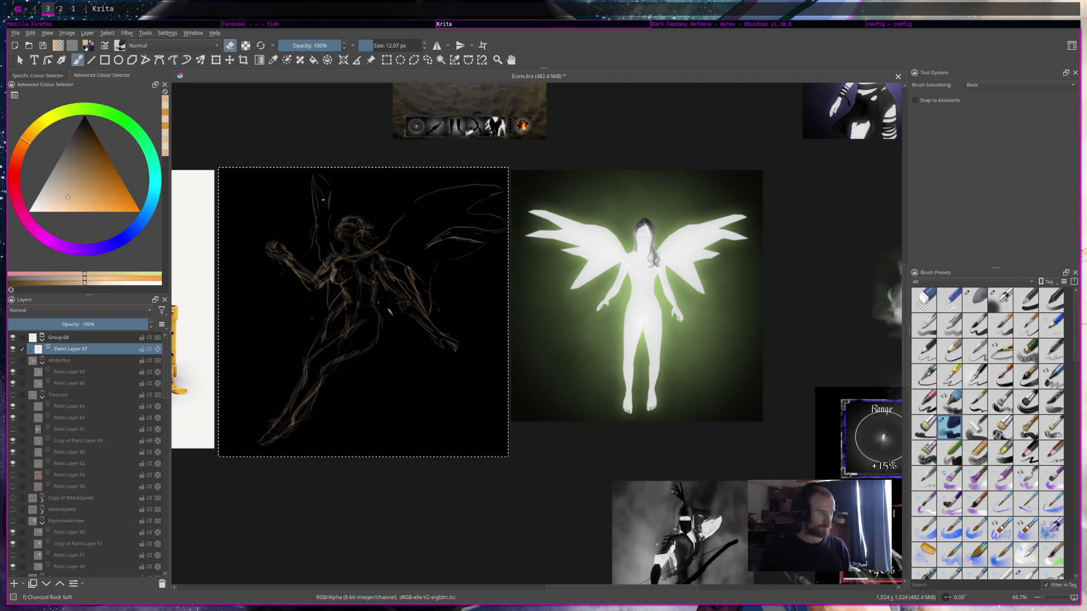
key(e)
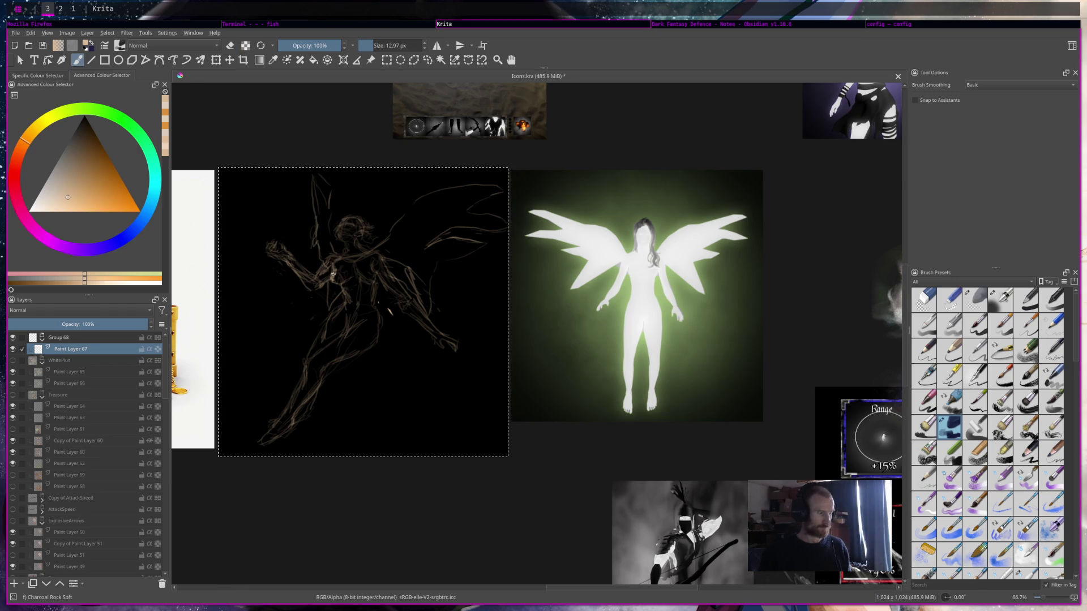
key(e)
key(e)
drag(325, 191, 333, 239)
key(e)
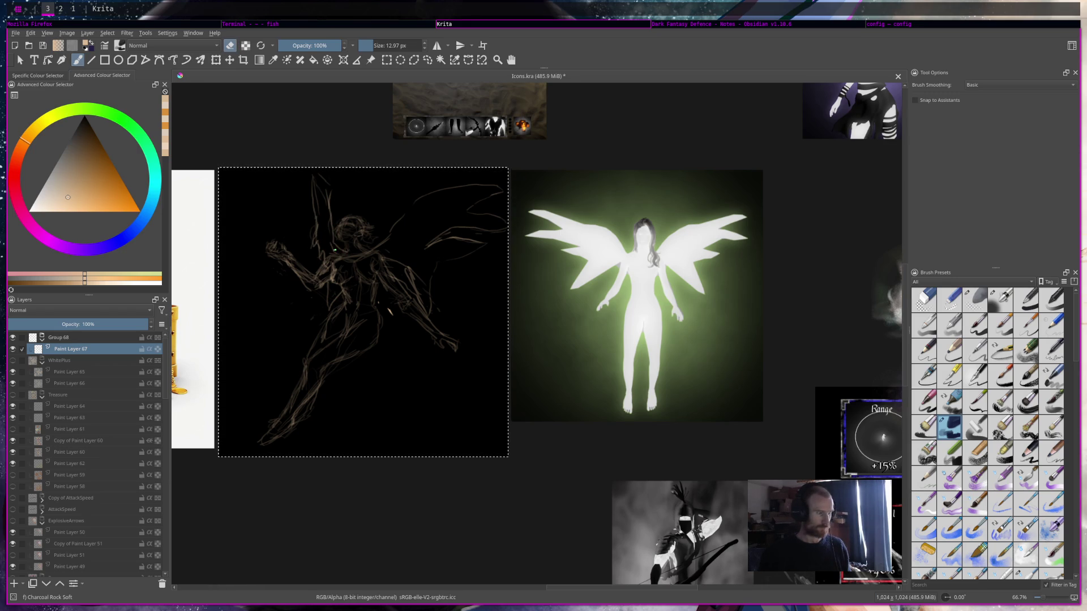
key(e)
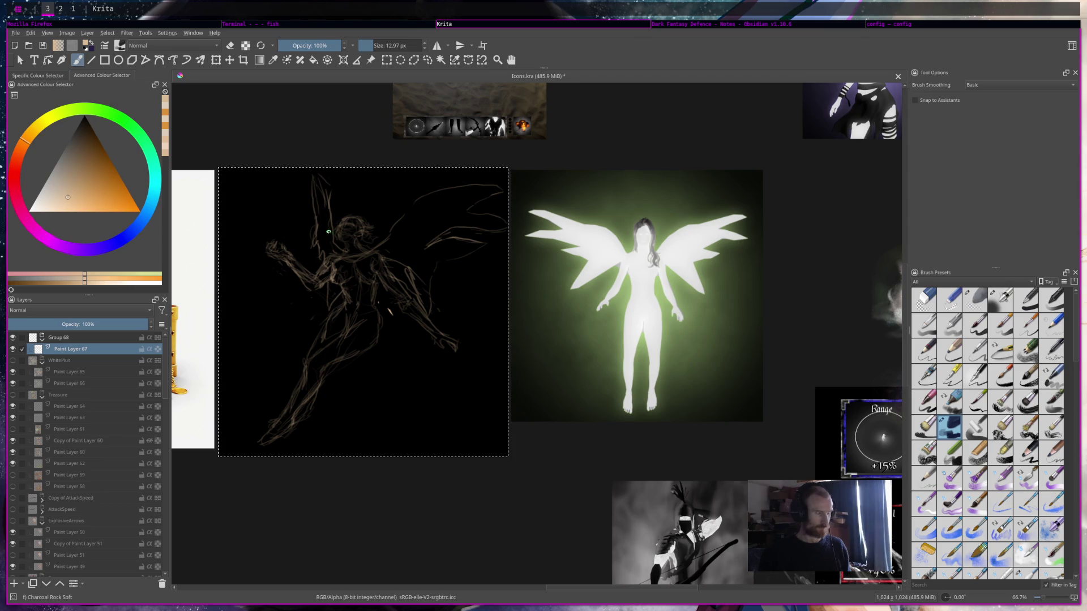
key(e)
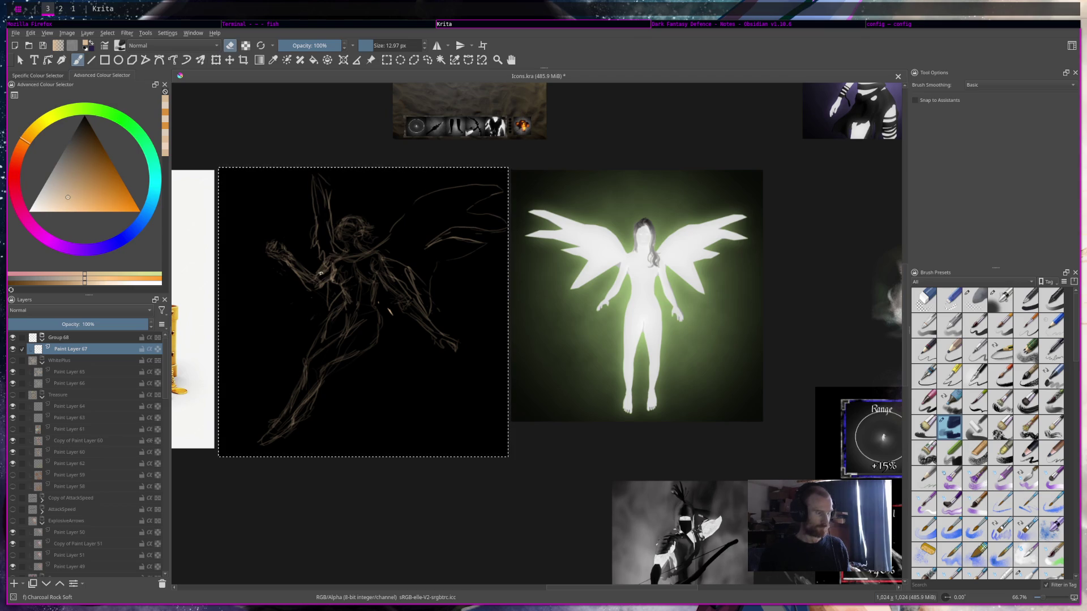
key(e)
key(e)
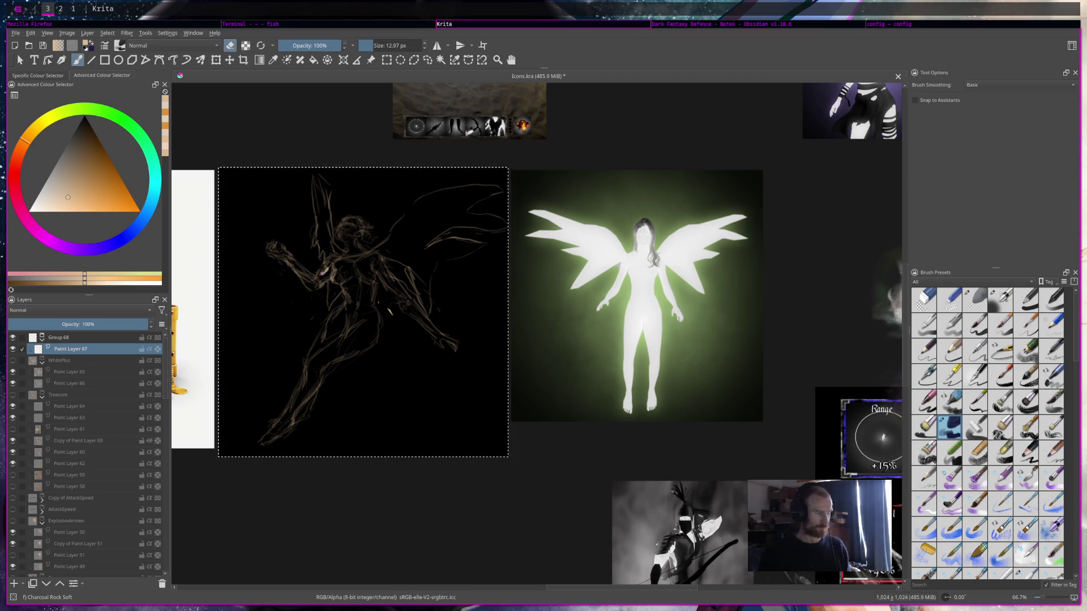
key(e)
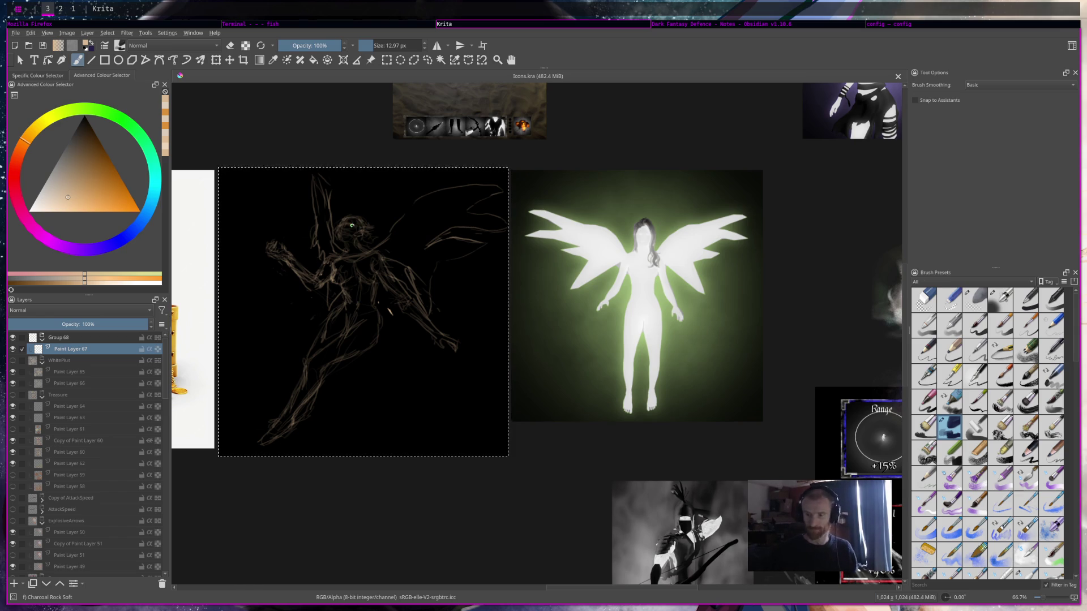
scroll(352, 226, up, 3)
scroll(340, 210, up, 1)
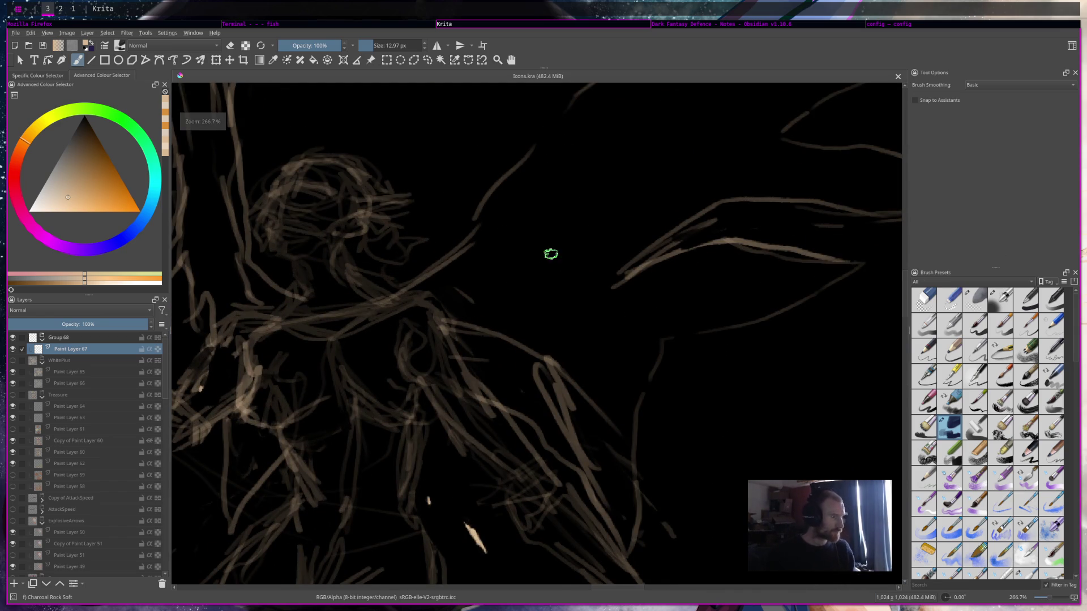
scroll(474, 262, down, 4)
scroll(396, 243, up, 2)
scroll(623, 249, up, 1)
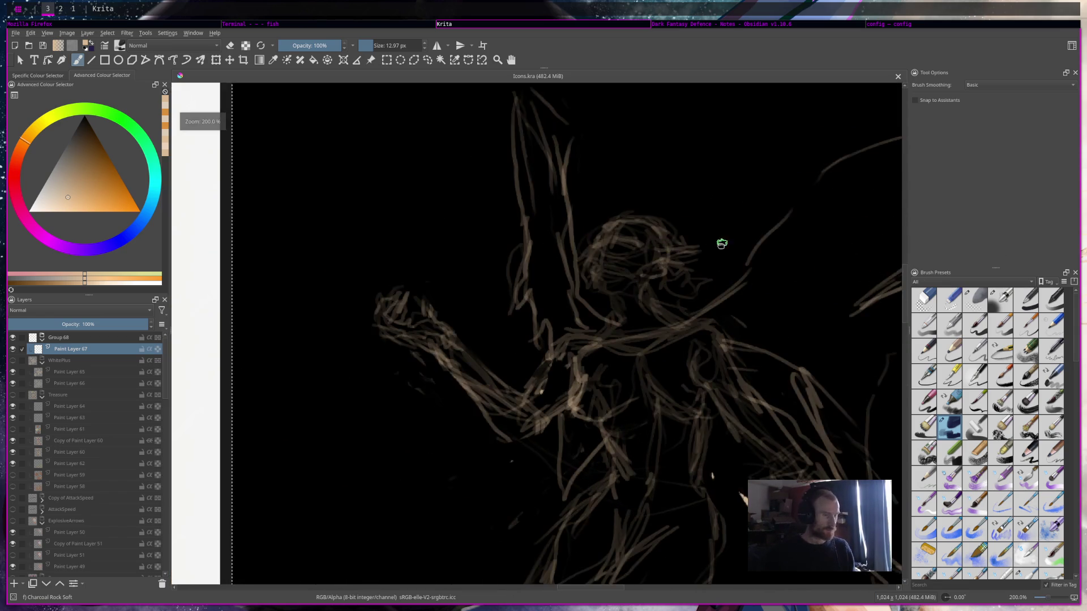
scroll(660, 253, down, 1)
scroll(660, 255, up, 2)
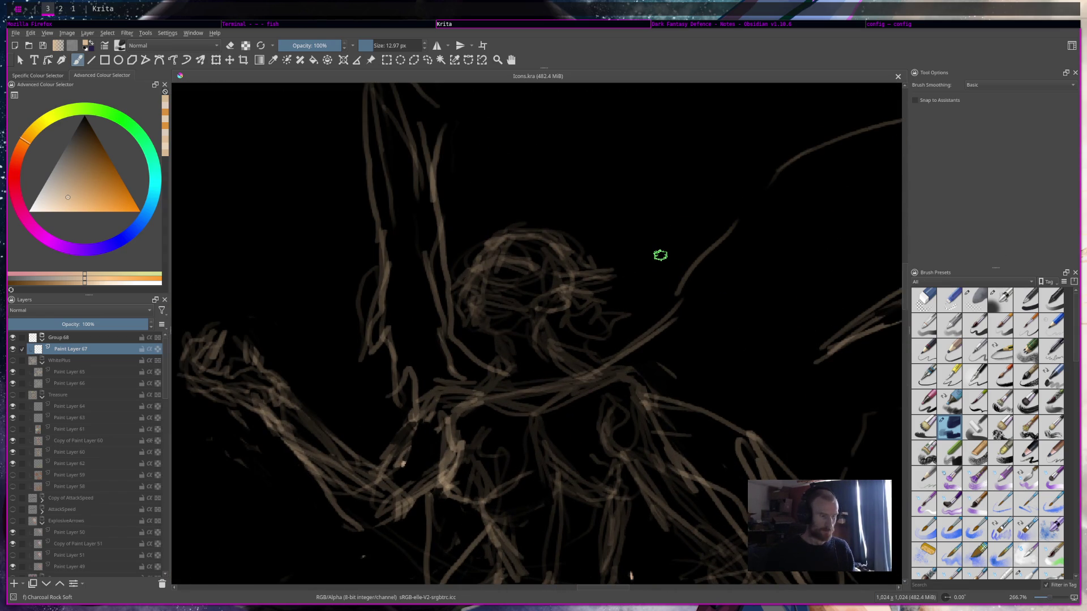
scroll(660, 256, down, 3)
scroll(651, 243, down, 1)
scroll(666, 224, up, 3)
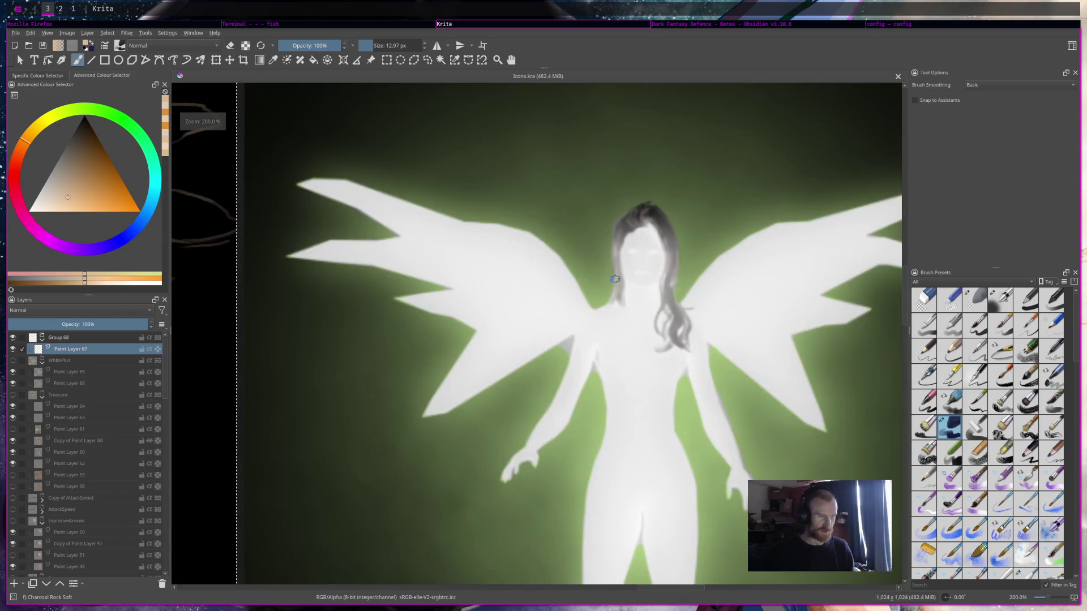
scroll(628, 249, down, 2)
scroll(623, 249, down, 1)
scroll(623, 245, up, 4)
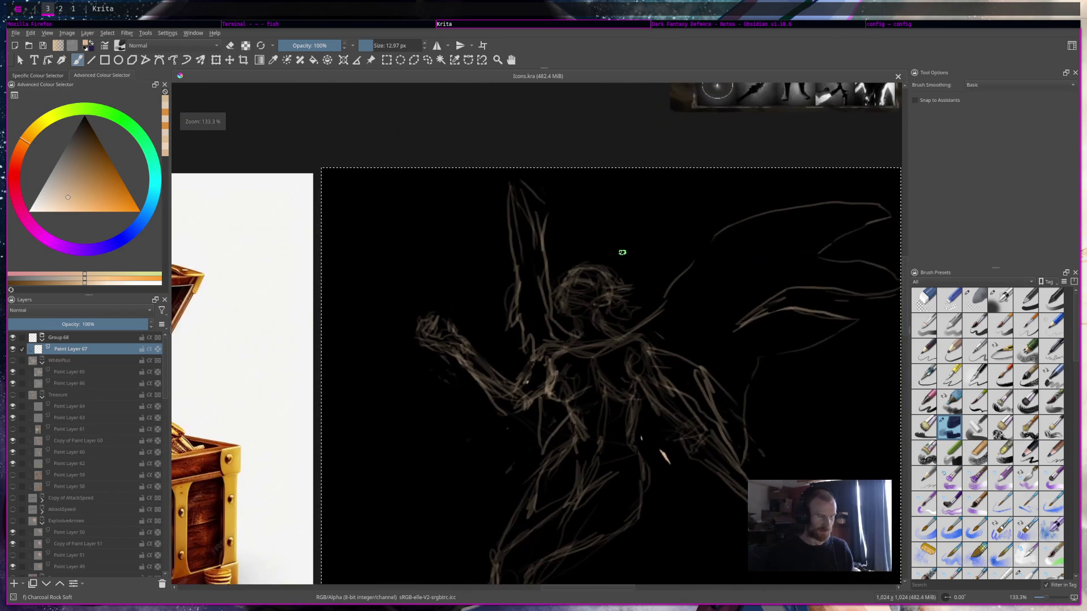
scroll(631, 251, down, 3)
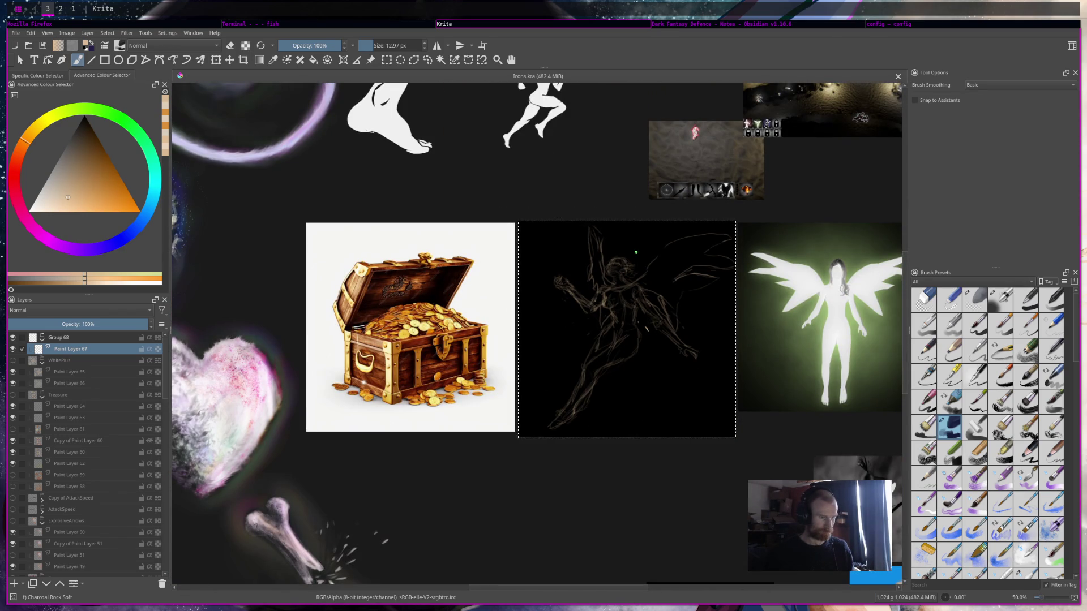
scroll(643, 269, up, 1)
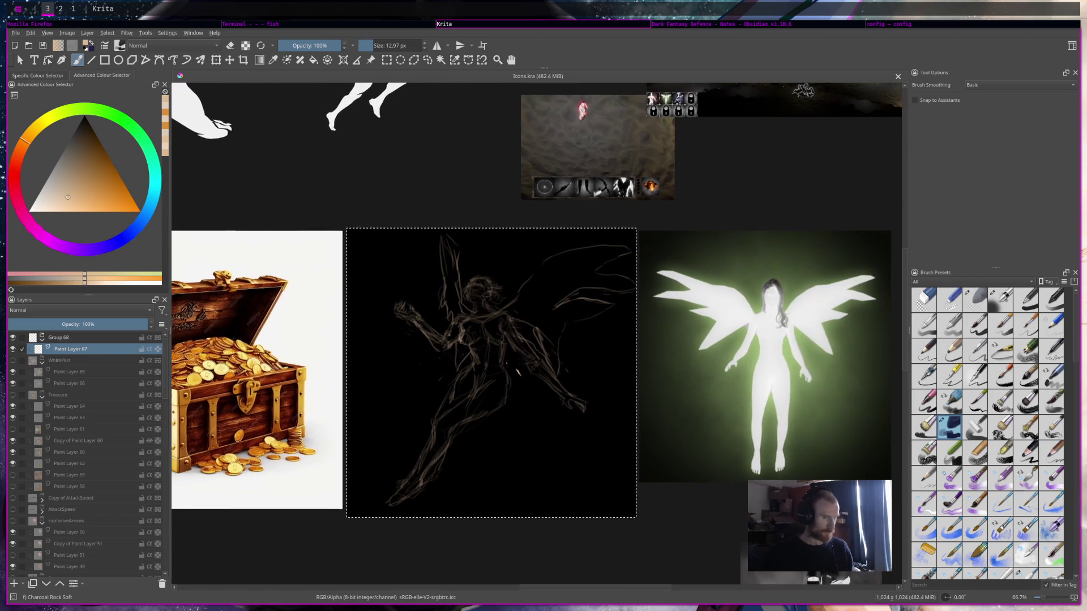
scroll(602, 415, up, 1)
scroll(623, 291, up, 1)
scroll(480, 329, up, 1)
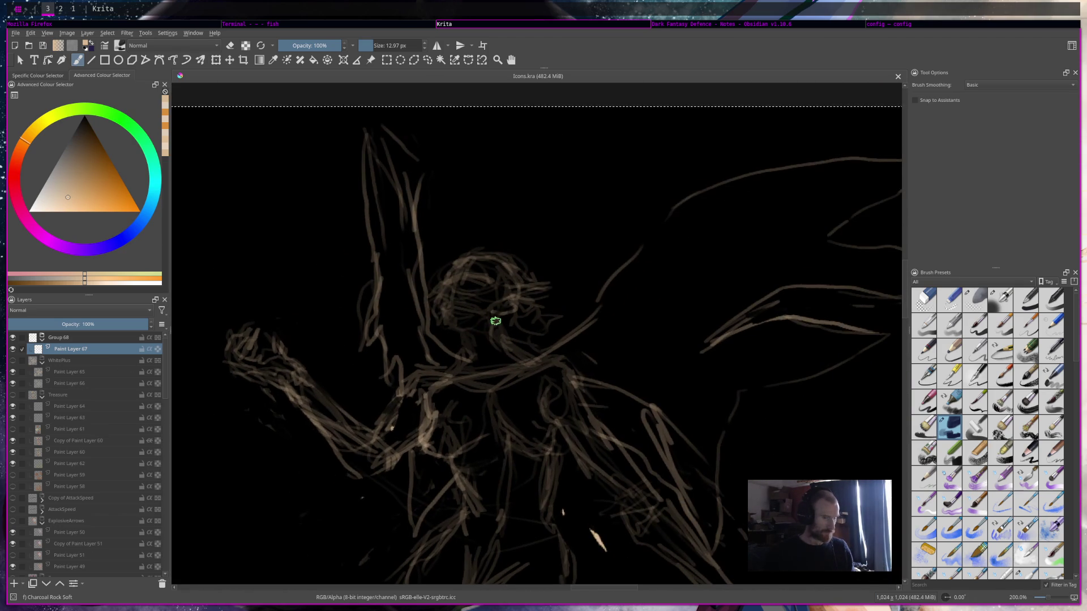
scroll(485, 306, down, 4)
scroll(736, 340, up, 3)
scroll(688, 319, up, 2)
scroll(687, 318, down, 5)
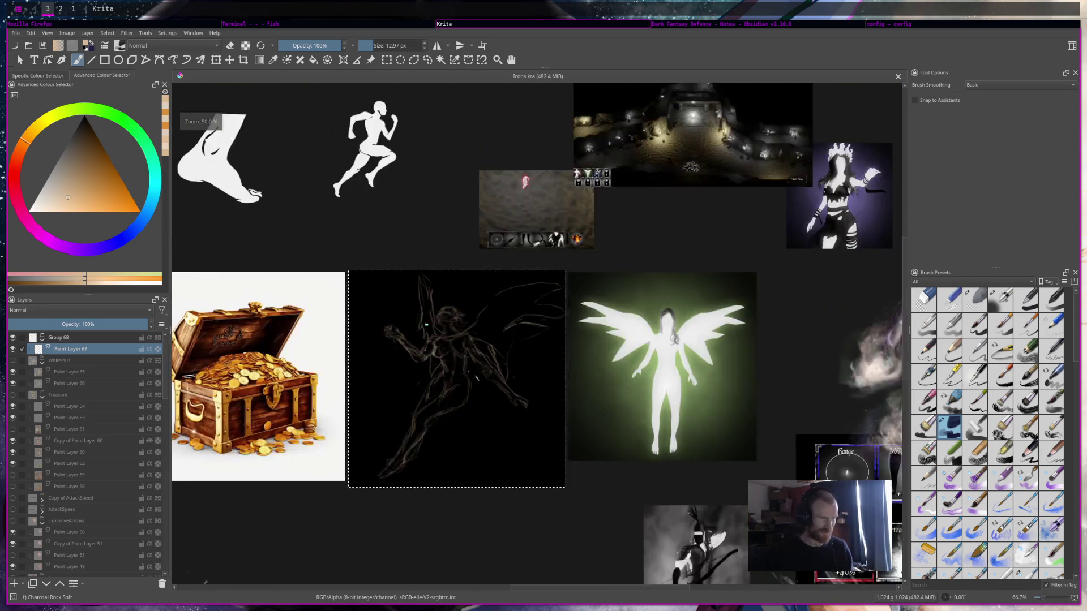
scroll(640, 277, up, 2)
scroll(640, 276, up, 3)
scroll(640, 276, down, 2)
scroll(639, 275, up, 1)
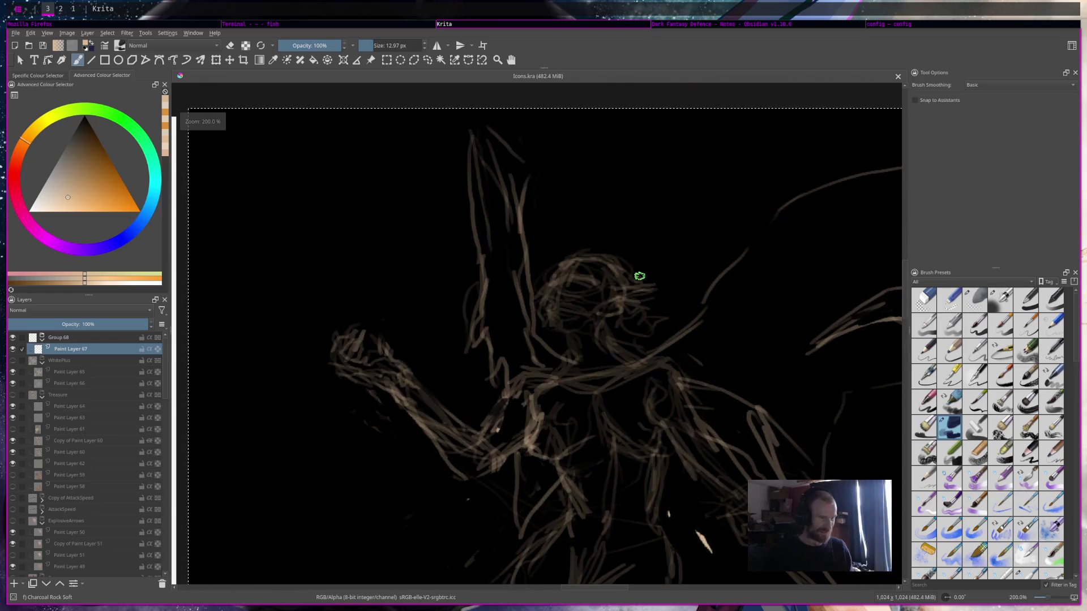
scroll(650, 274, down, 1)
drag(640, 276, 416, 279)
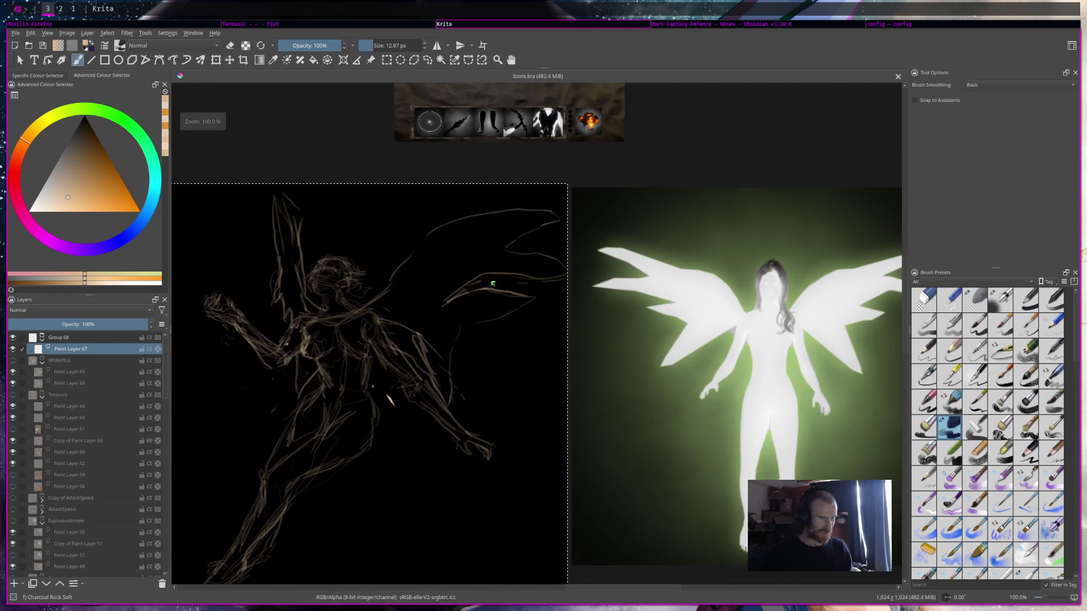
ctrl+click(783, 266)
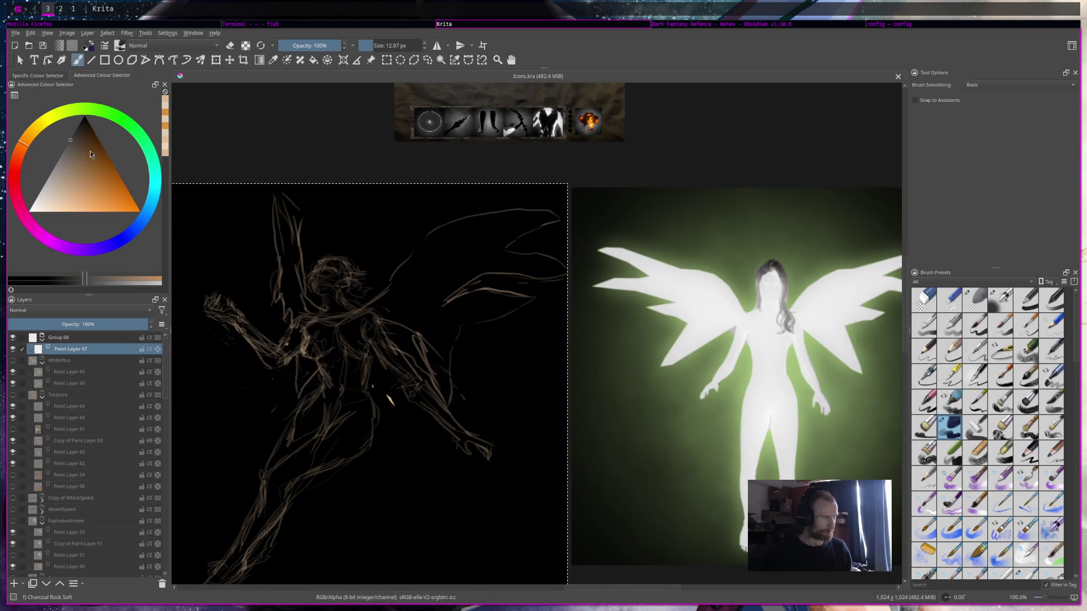
ctrl+click(769, 266)
ctrl+click(768, 266)
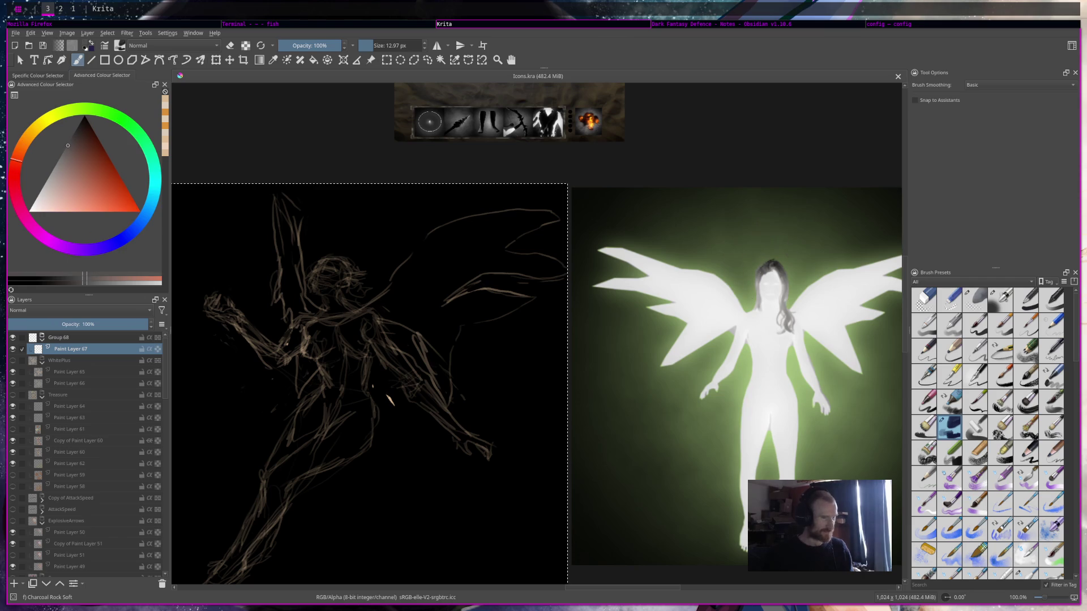
ctrl+click(769, 265)
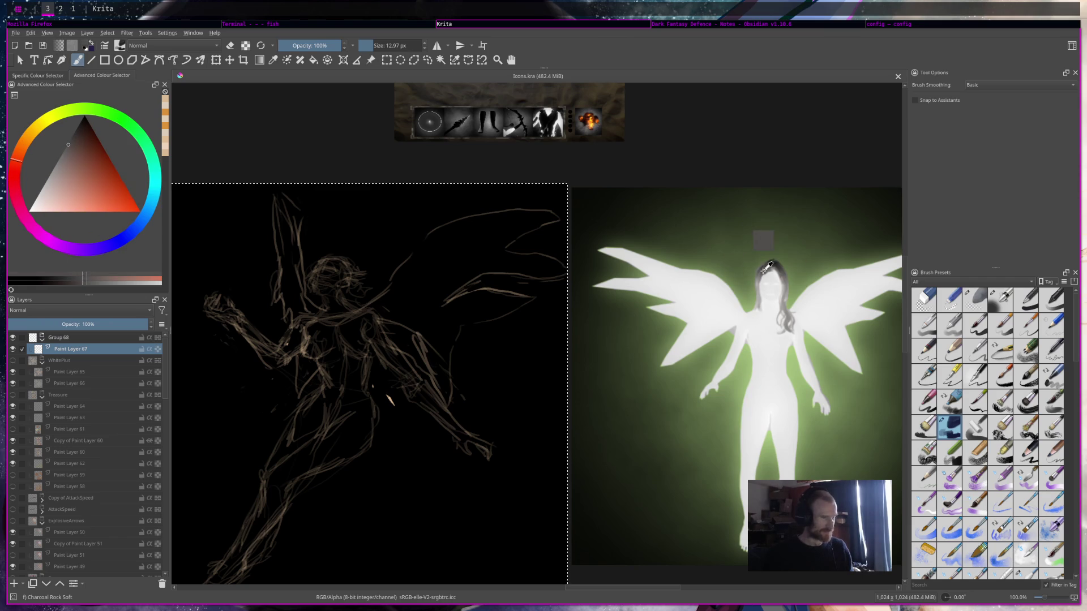
click(141, 232)
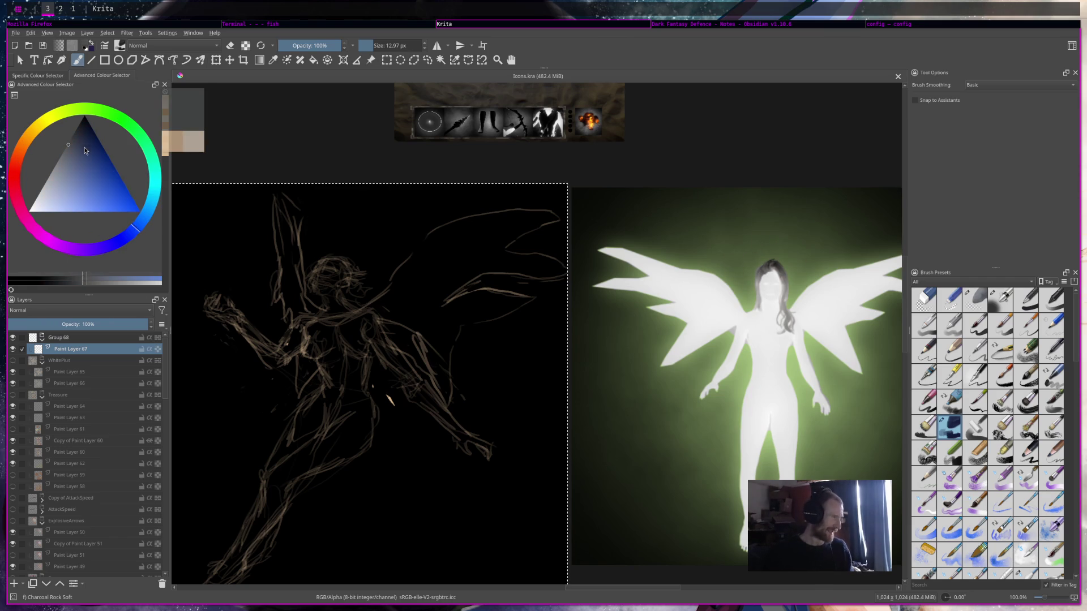
drag(84, 149, 84, 133)
scroll(488, 263, up, 1)
scroll(488, 263, up, 1)
drag(488, 264, 597, 224)
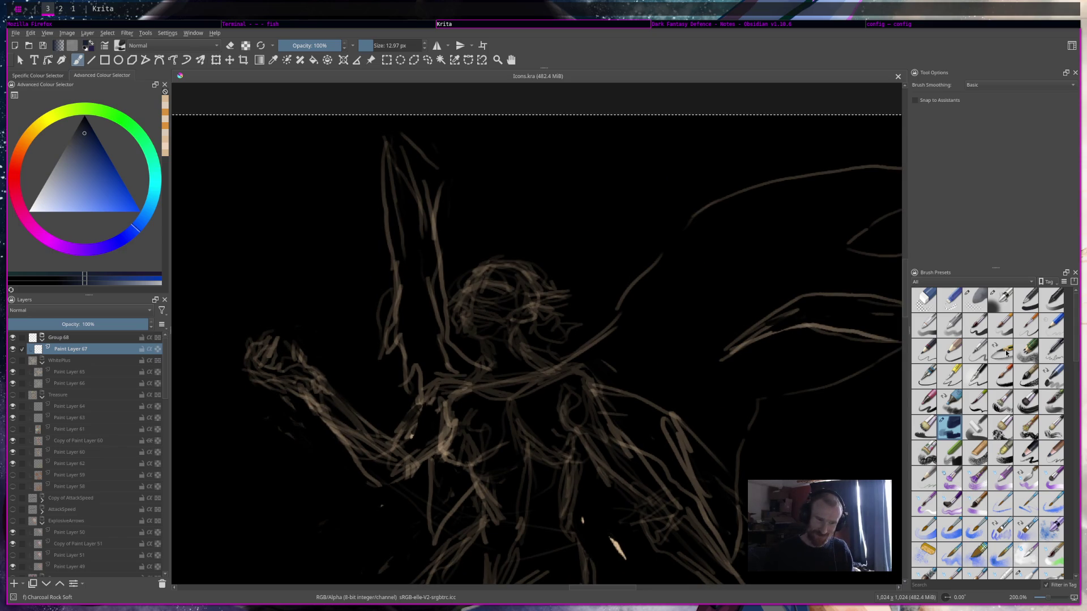
click(1001, 376)
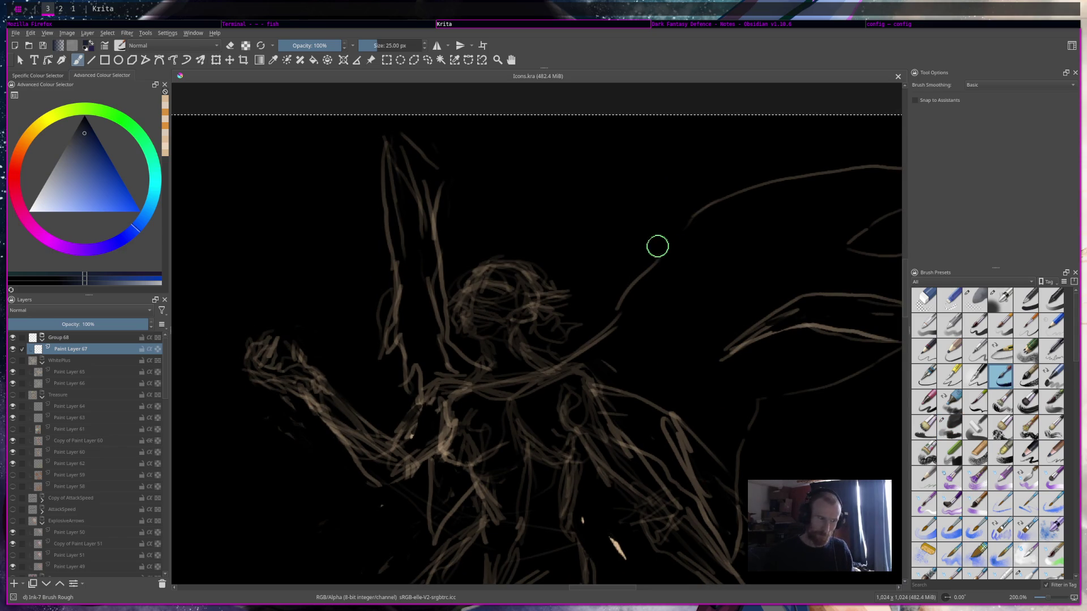
key(bracketleft)
key(bracketleft)
key(bracketleft)
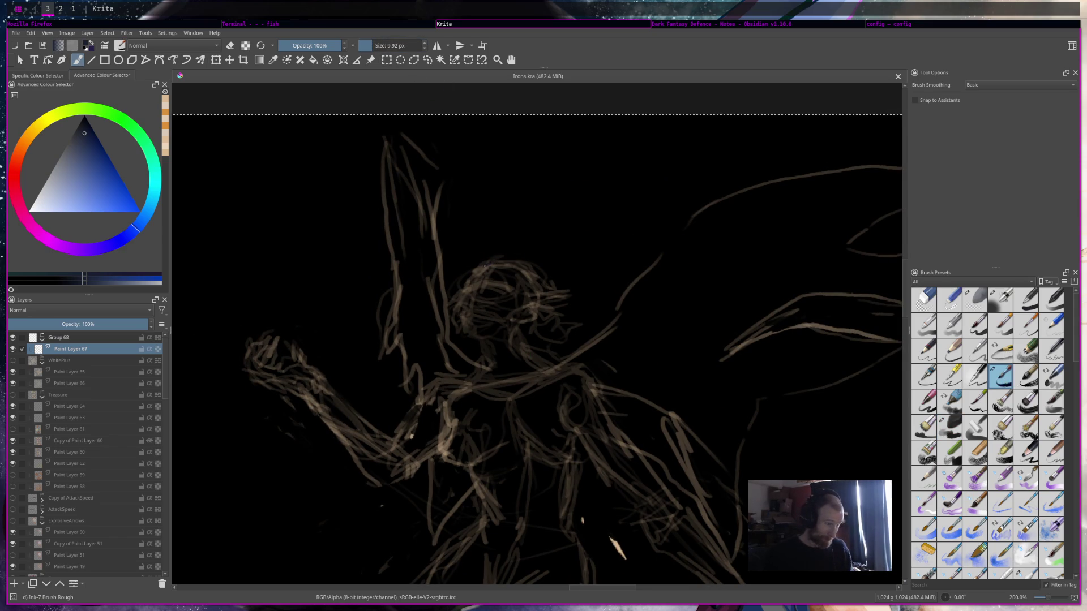
drag(493, 260, 469, 266)
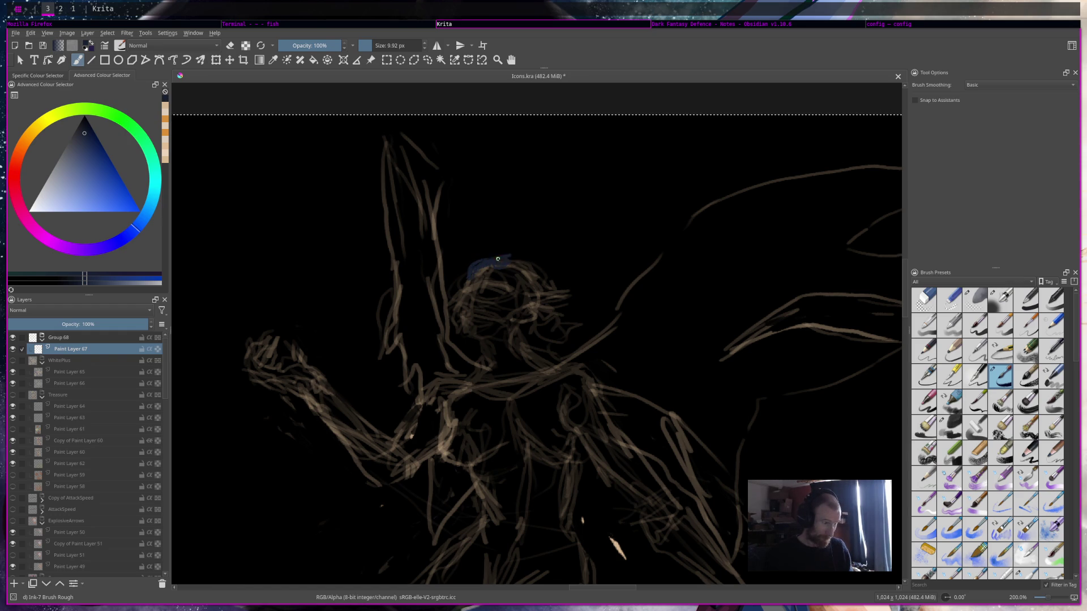
drag(528, 259, 539, 270)
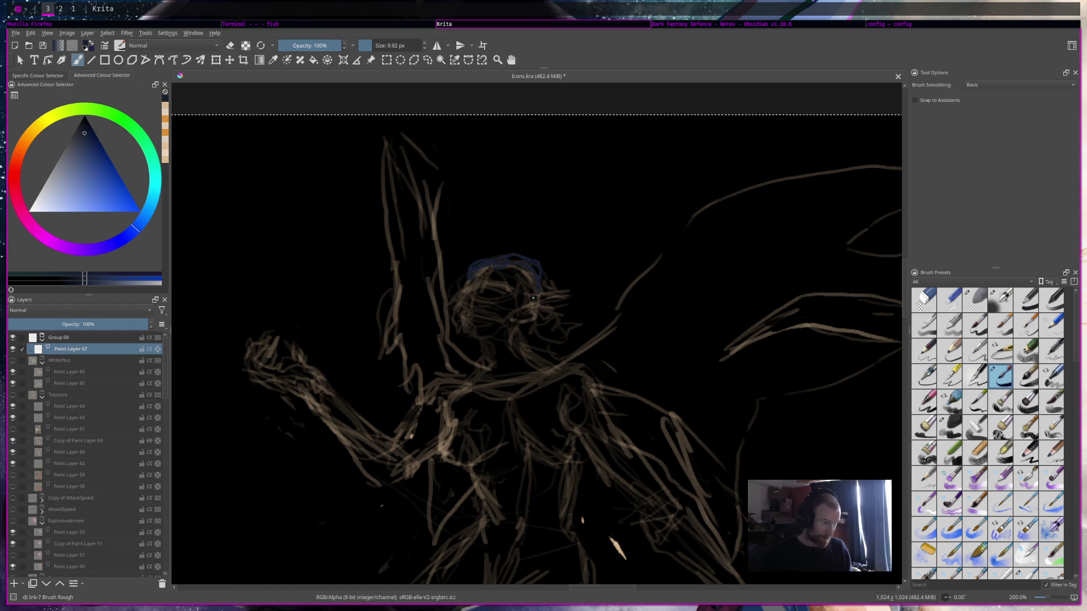
drag(541, 291, 539, 271)
drag(547, 308, 553, 353)
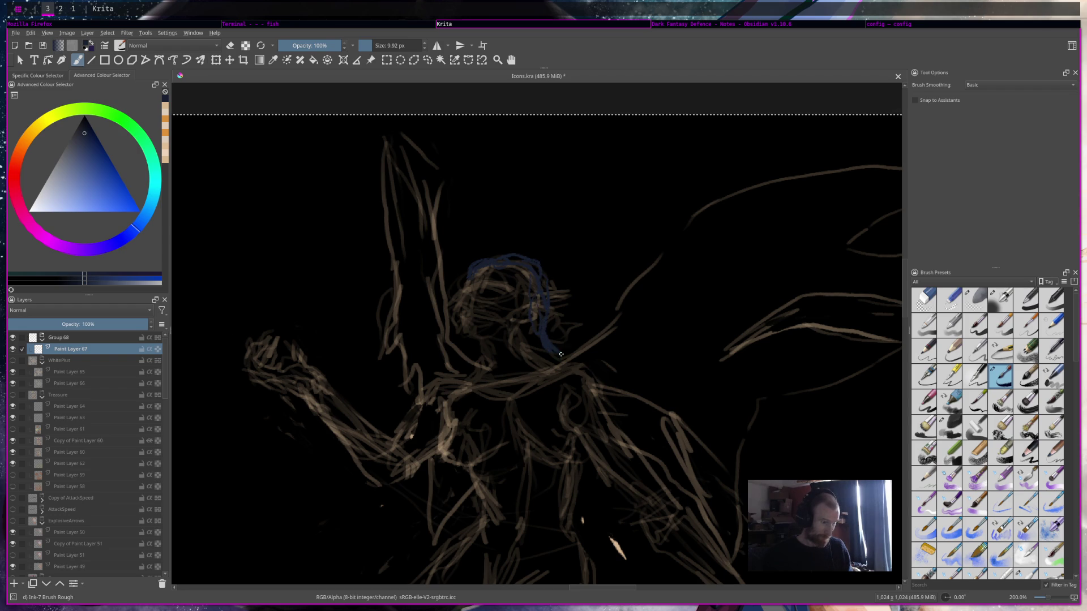
key(ctrl+z)
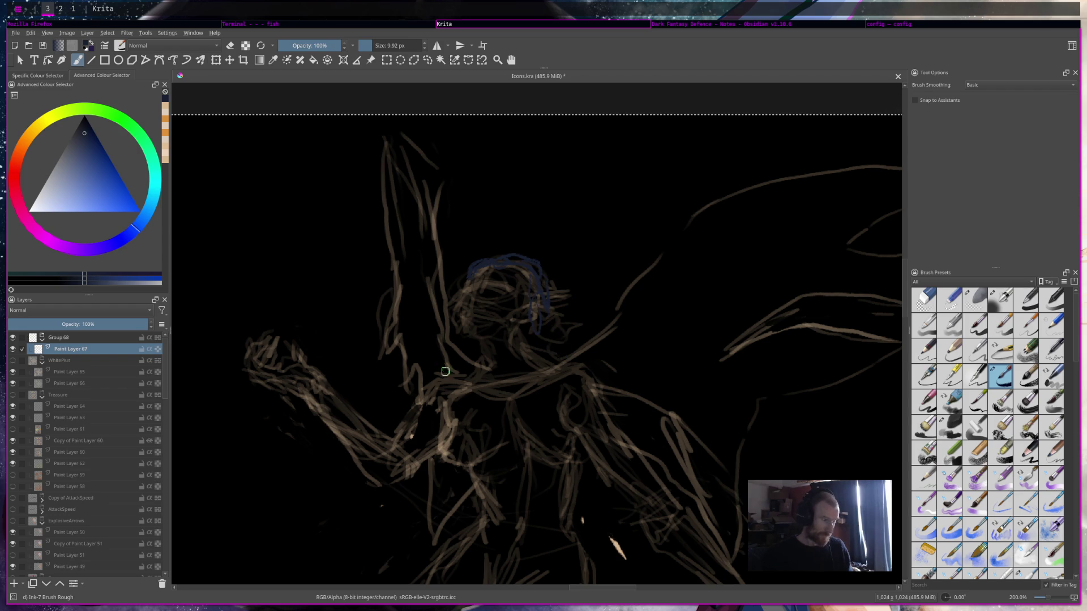
key(ctrl+z)
key(ctrl+z)
key(ctrl+z)
key(ctrl+z)
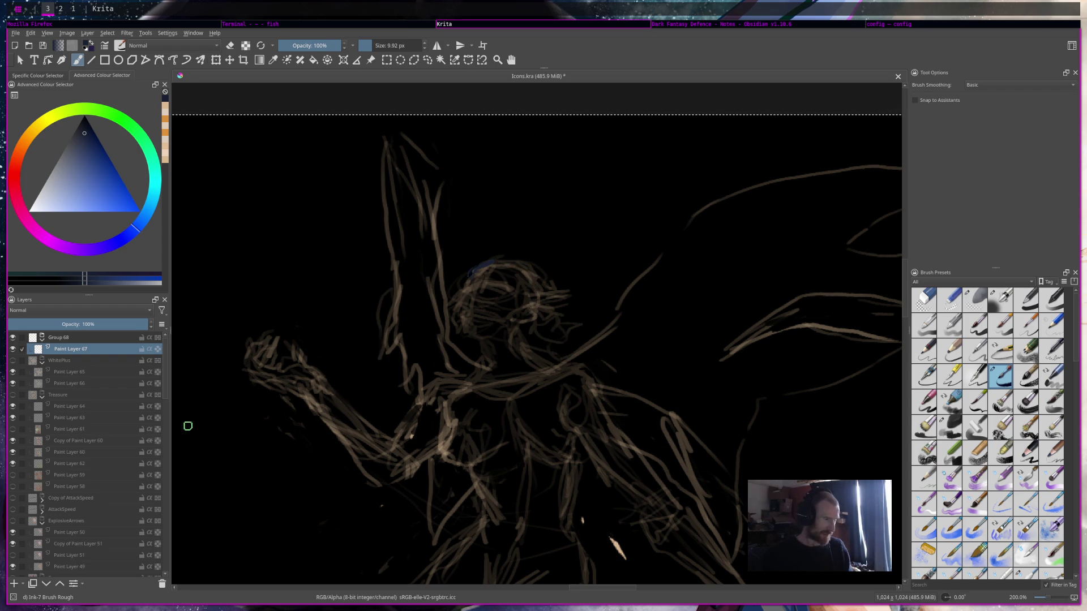
Add a new paint layer and pick a light cream colour in the Advanced Colour Selector.
click(16, 583)
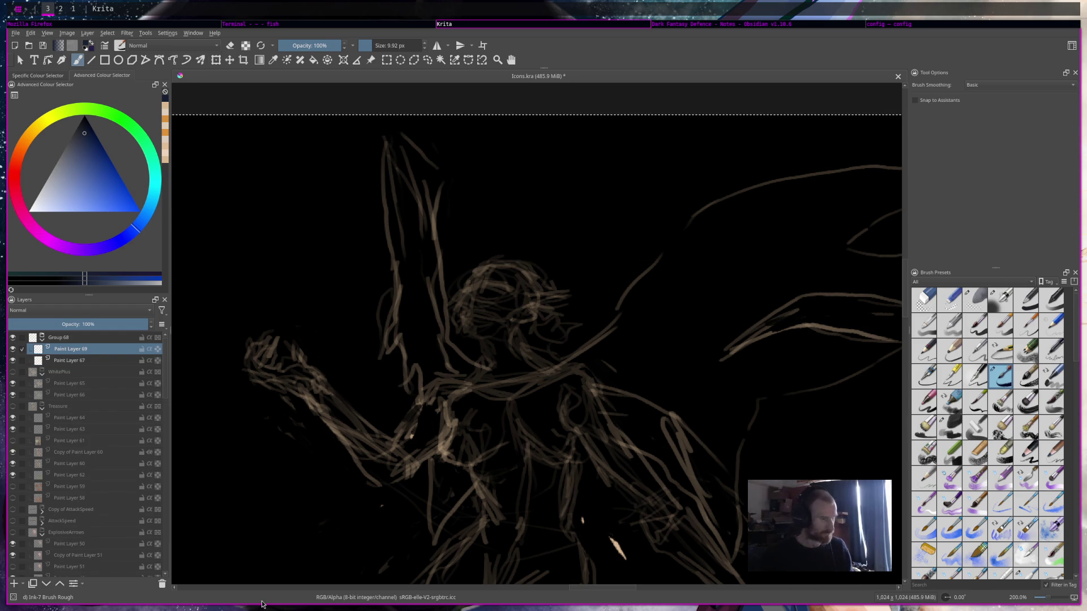
click(44, 205)
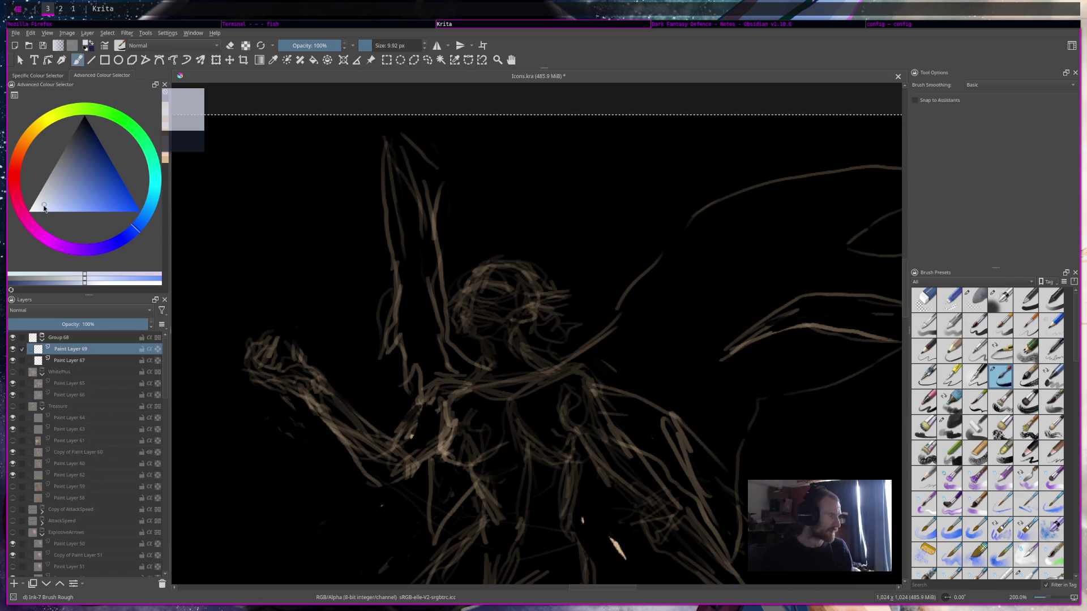
drag(30, 129, 27, 140)
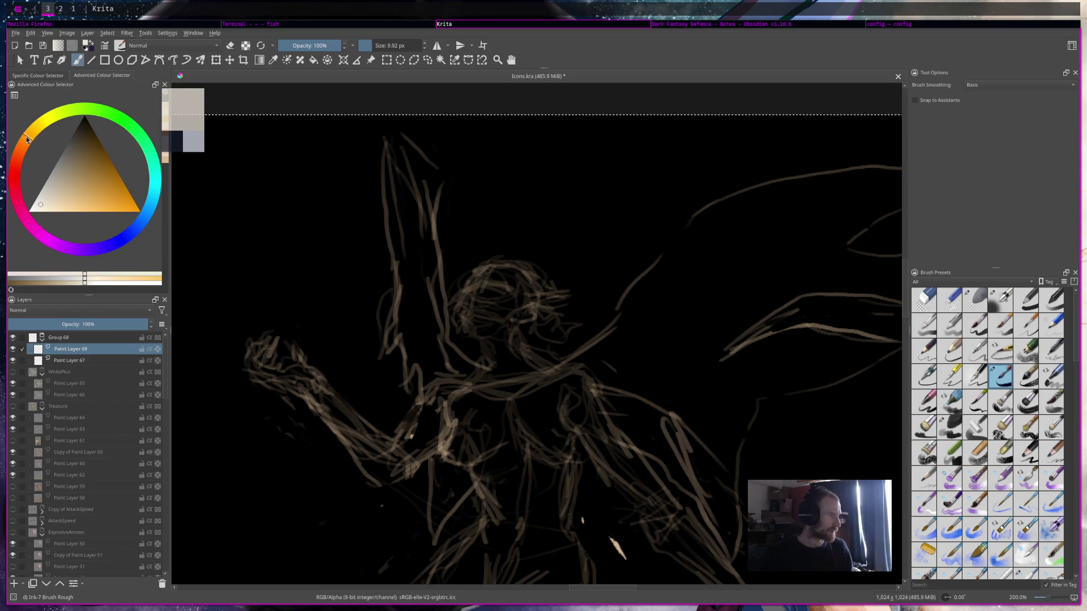
click(51, 210)
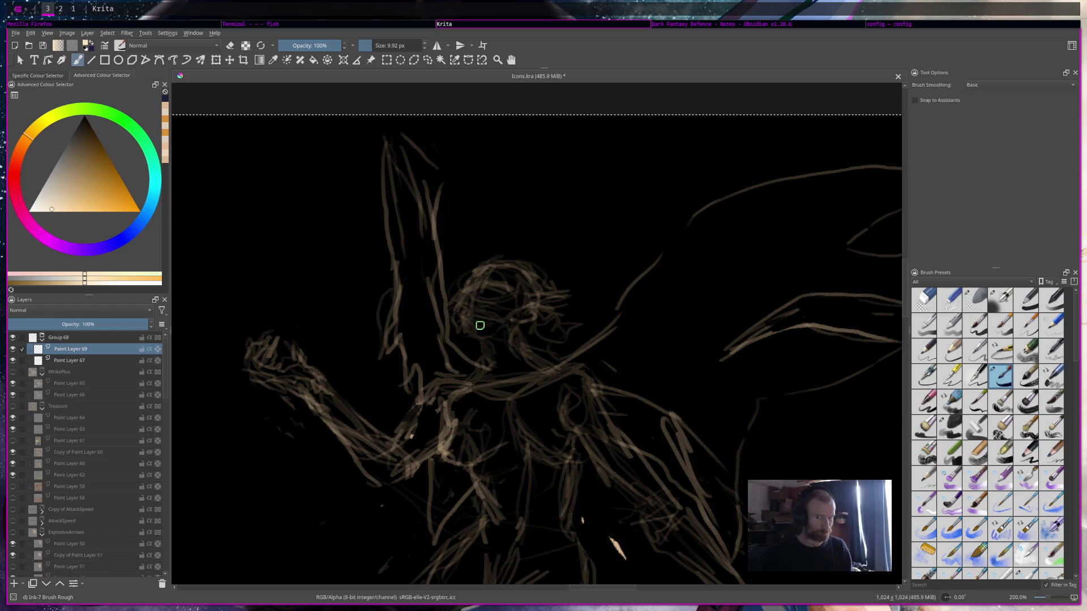
Brush cream over the face, its left edge, and the top of the head.
drag(481, 326, 465, 323)
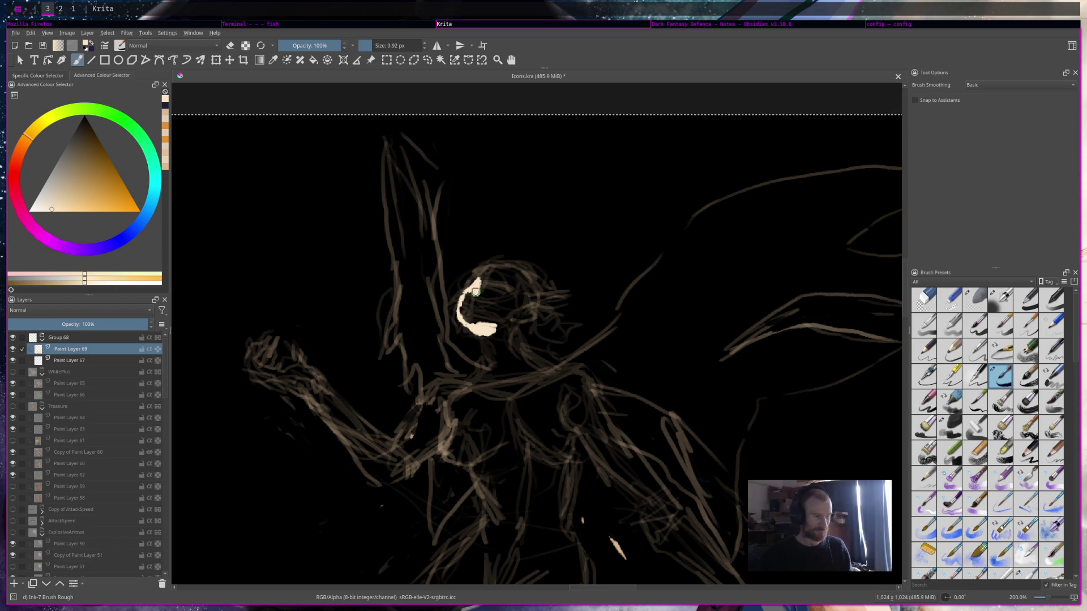
drag(478, 301, 487, 295)
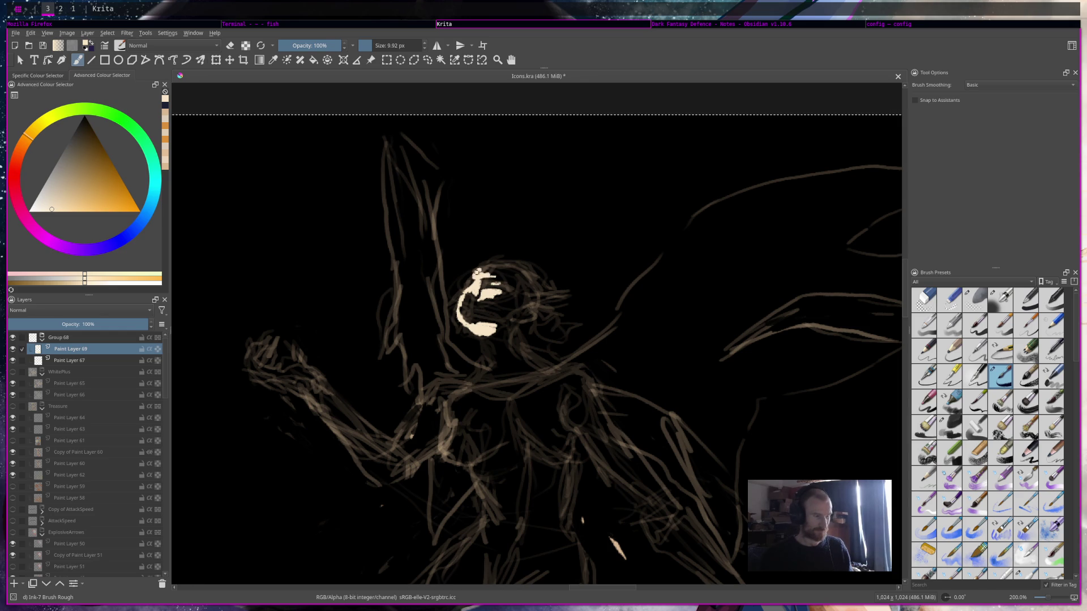
drag(482, 271, 500, 273)
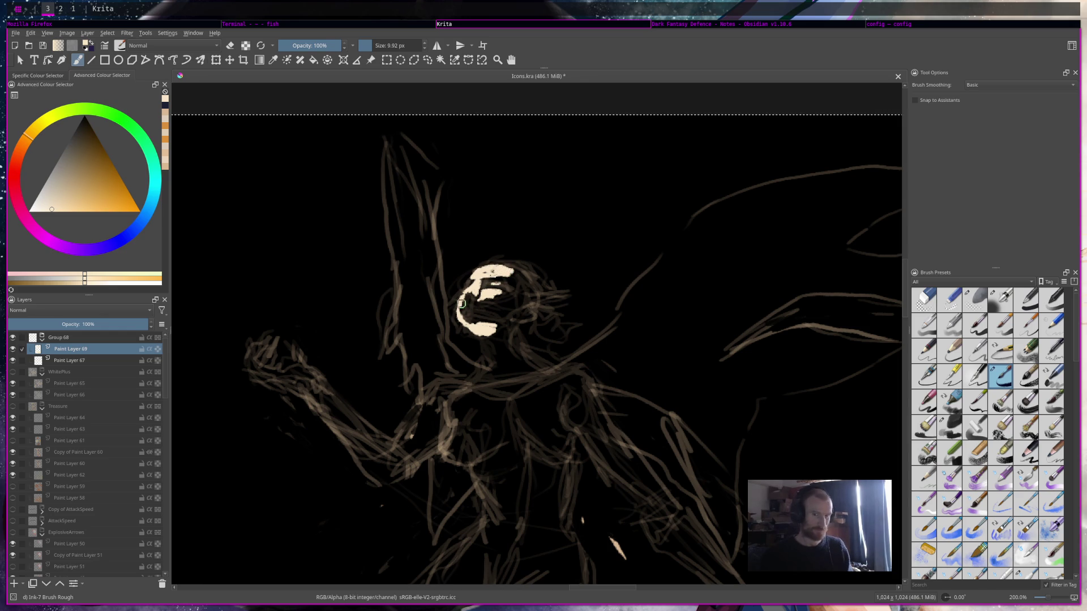
key(e)
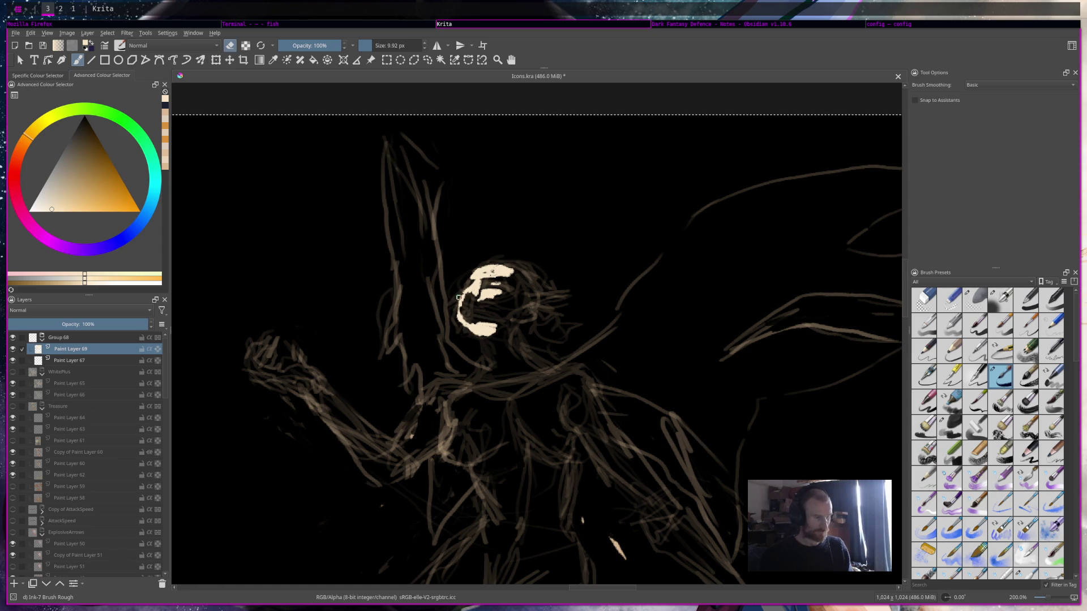
key(e)
key(e)
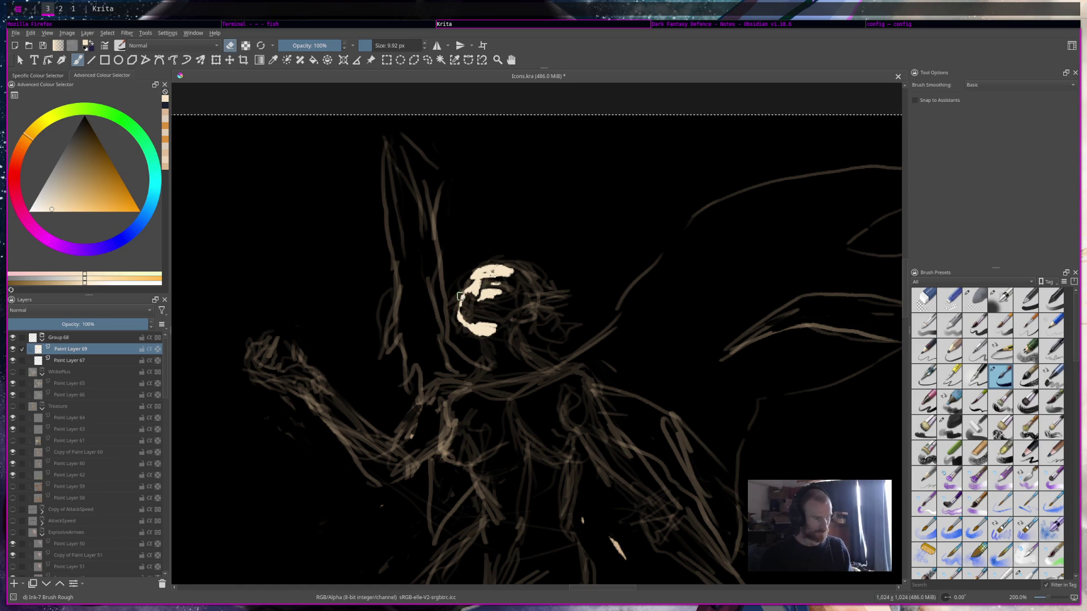
key(e)
drag(464, 290, 476, 321)
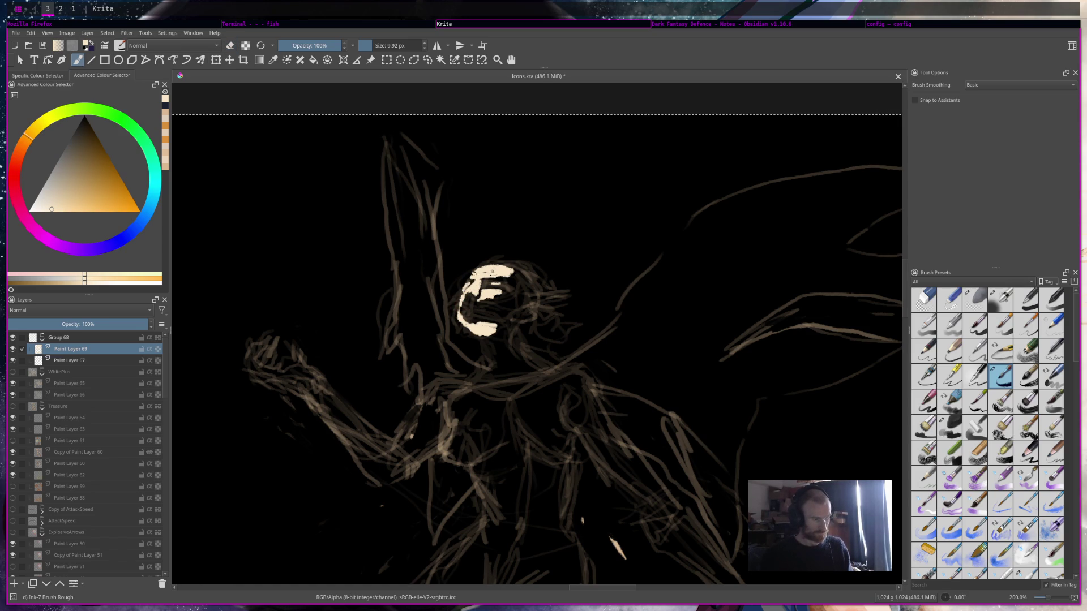
key(e)
key(e)
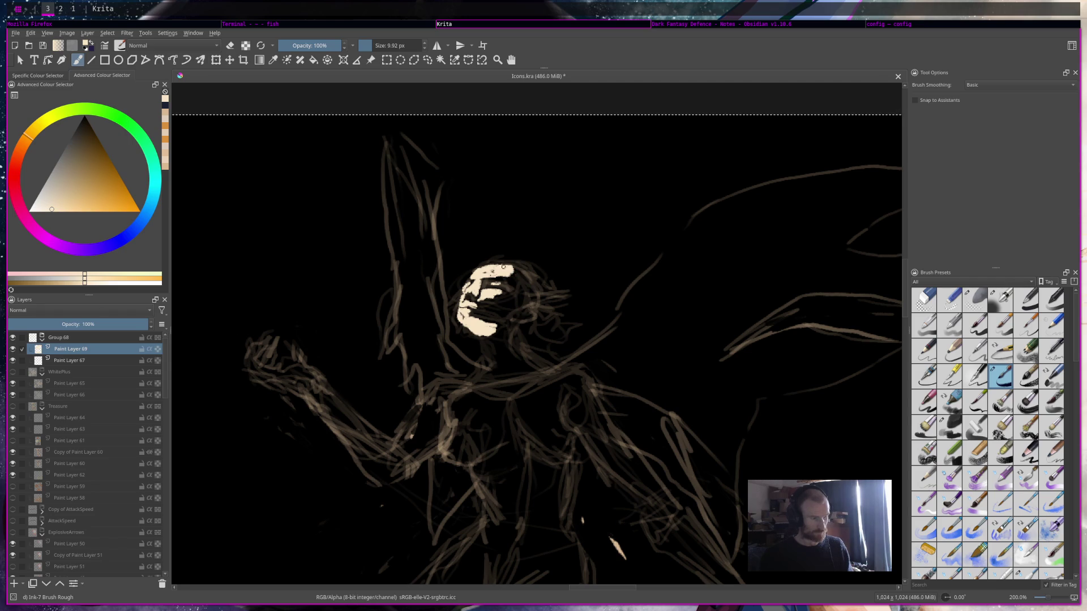
Cover the dark facial marks and paint the chin, neck, jawline and head top in cream.
mouse_move(514, 272)
mouse_down()
mouse_move(524, 288)
mouse_move(514, 279)
mouse_up()
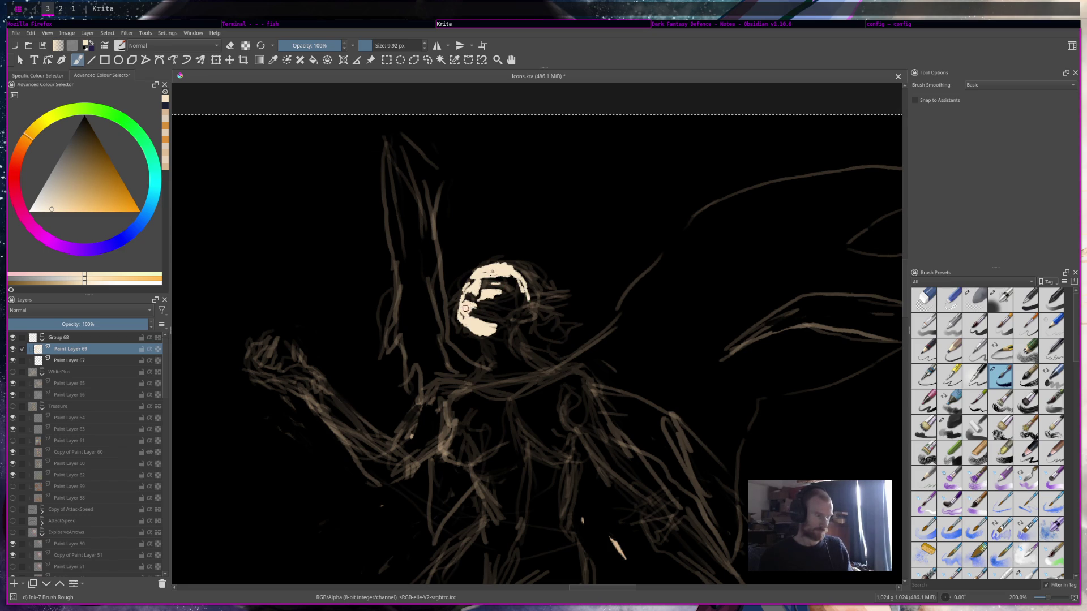
drag(482, 297, 493, 296)
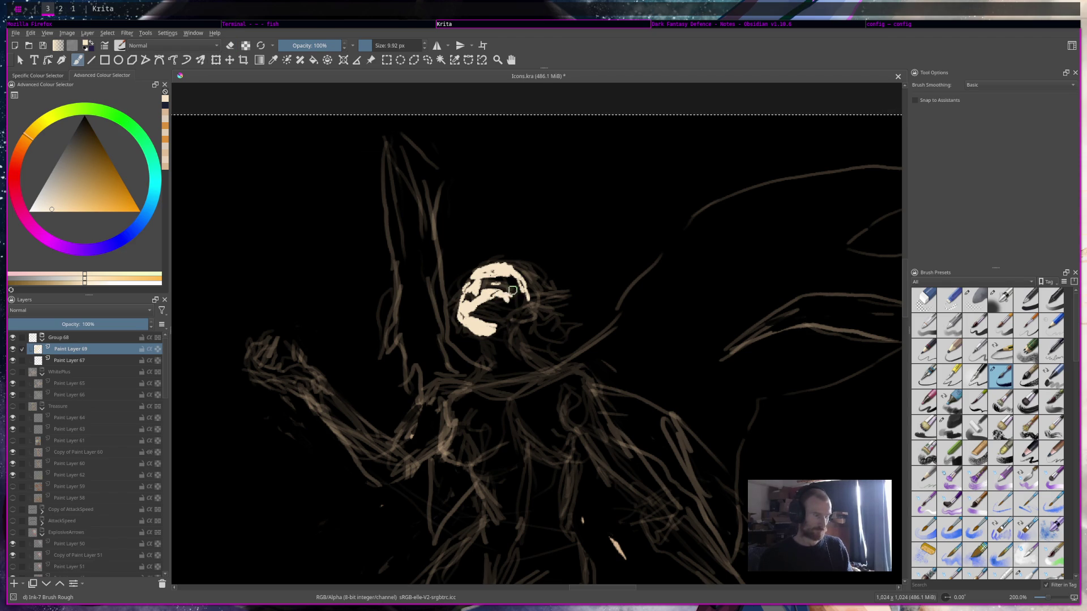
key(e)
key(e)
key(e)
key(e)
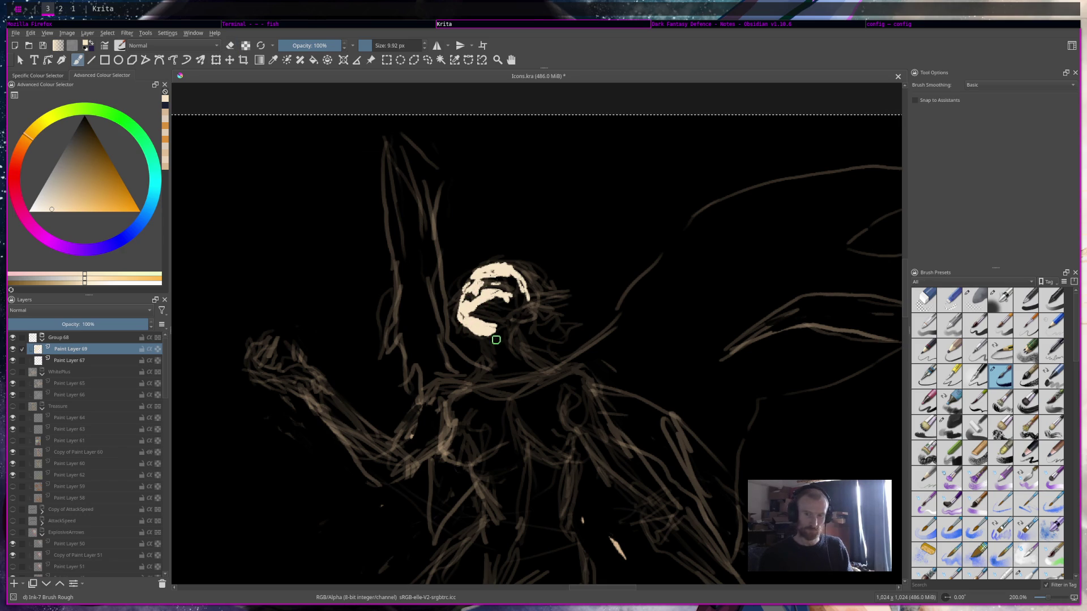
drag(478, 339, 482, 374)
drag(519, 336, 558, 366)
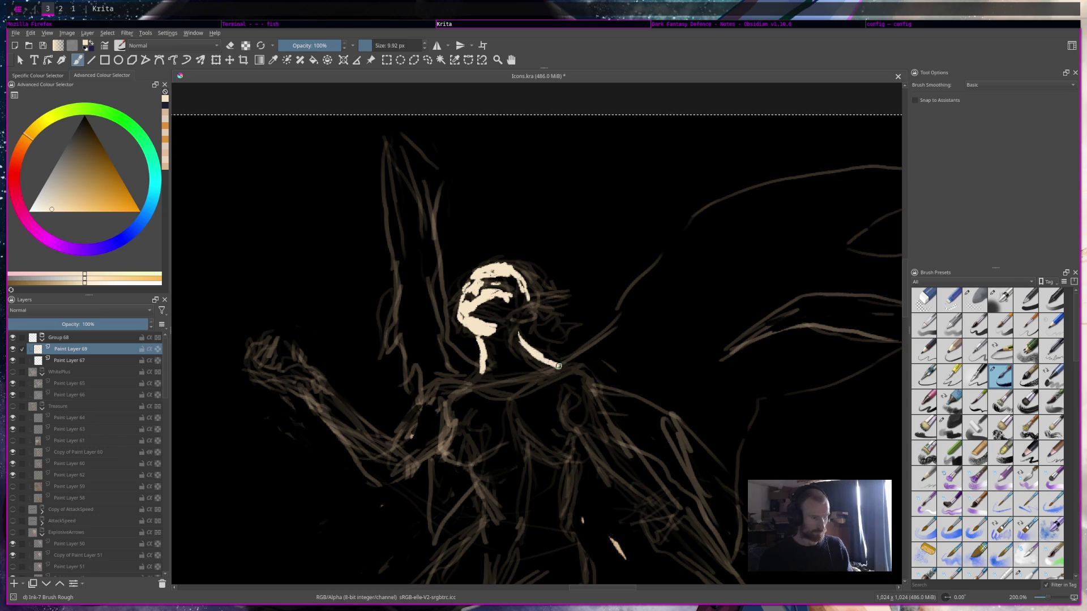
mouse_move(500, 263)
mouse_down()
mouse_move(527, 282)
mouse_move(515, 271)
mouse_up()
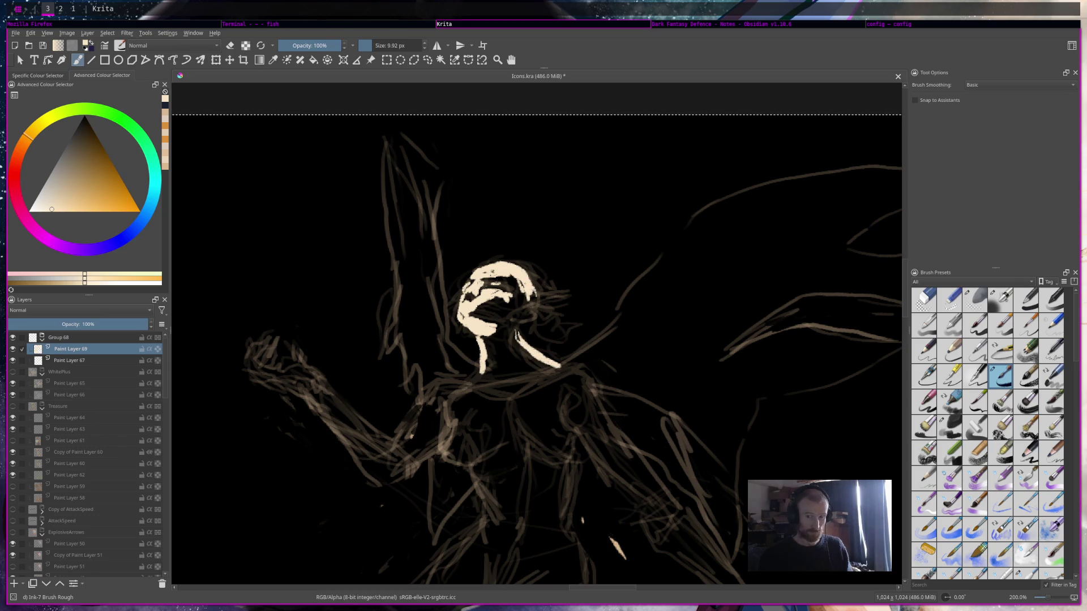
drag(533, 292, 533, 336)
mouse_move(513, 266)
mouse_down()
mouse_move(484, 258)
mouse_move(518, 259)
mouse_move(585, 312)
mouse_move(547, 320)
mouse_up()
Paint flowing cream hair strands down the right side of the head.
mouse_move(535, 283)
mouse_down()
mouse_move(565, 329)
mouse_move(560, 354)
mouse_up()
drag(535, 315, 560, 354)
drag(529, 271, 554, 351)
mouse_move(547, 309)
mouse_down()
mouse_move(571, 346)
mouse_move(561, 363)
mouse_up()
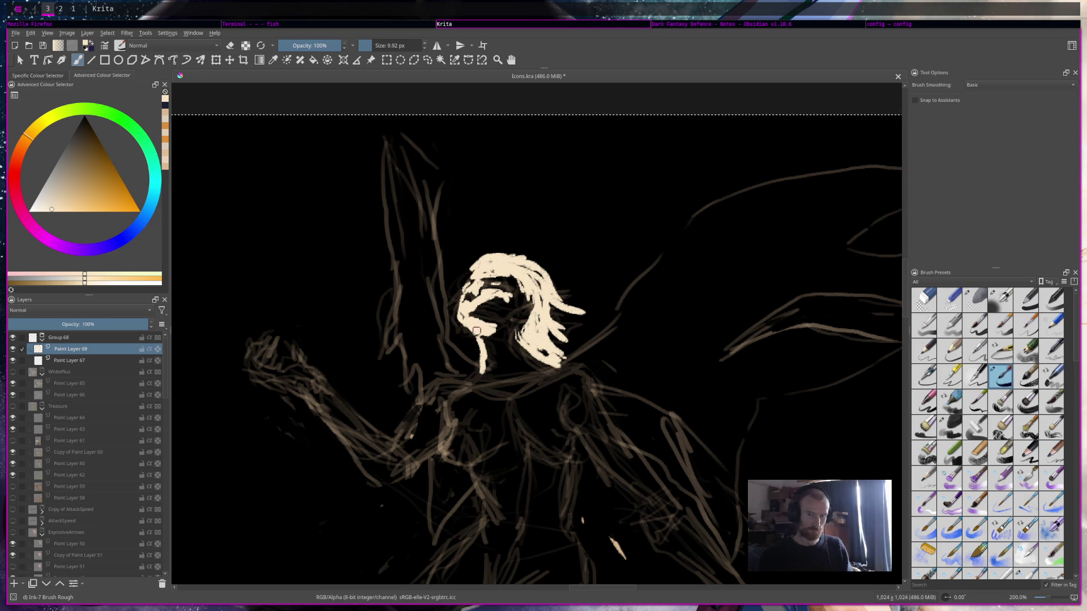
Erase stray cream on the face, widen the neck stroke, add a torso diagonal, and save.
key(e)
drag(470, 313, 508, 309)
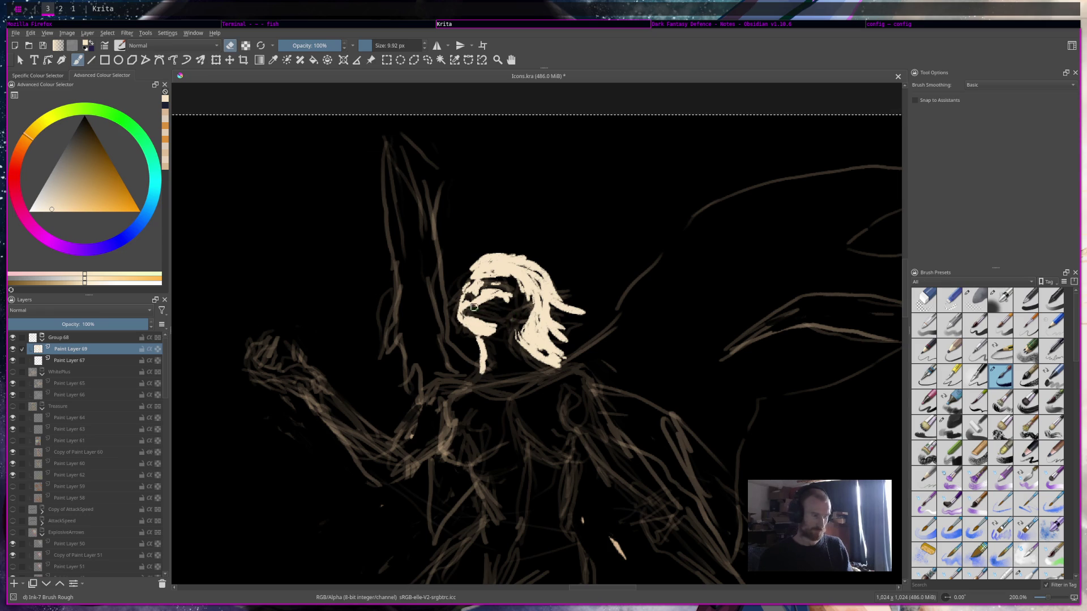
key(e)
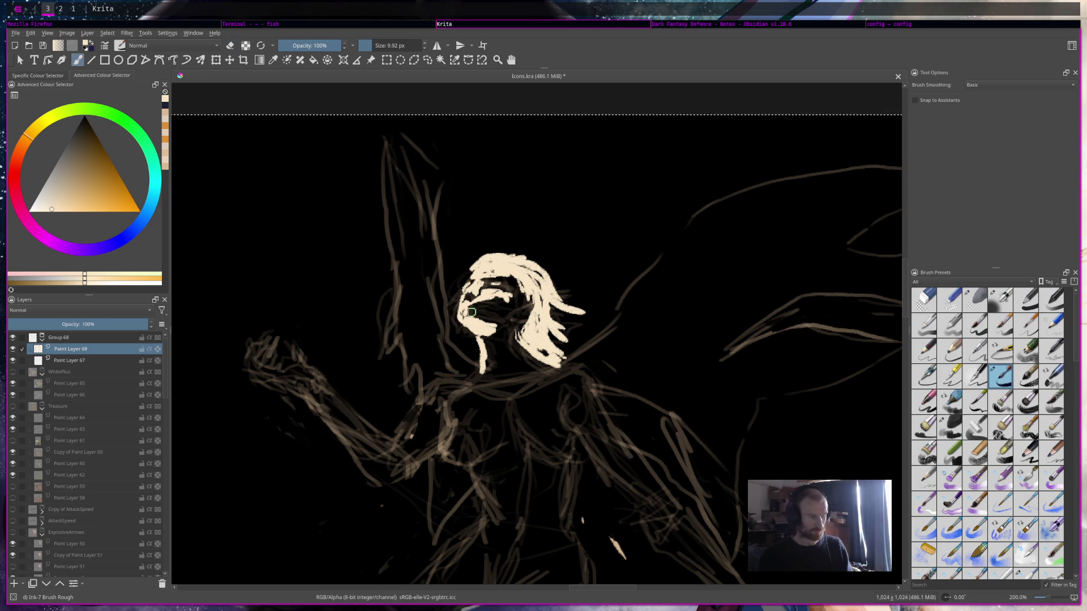
mouse_move(476, 371)
mouse_down()
mouse_move(488, 366)
mouse_move(503, 398)
mouse_move(452, 385)
mouse_move(507, 398)
mouse_move(556, 378)
mouse_move(526, 396)
mouse_move(558, 372)
mouse_move(591, 372)
mouse_up()
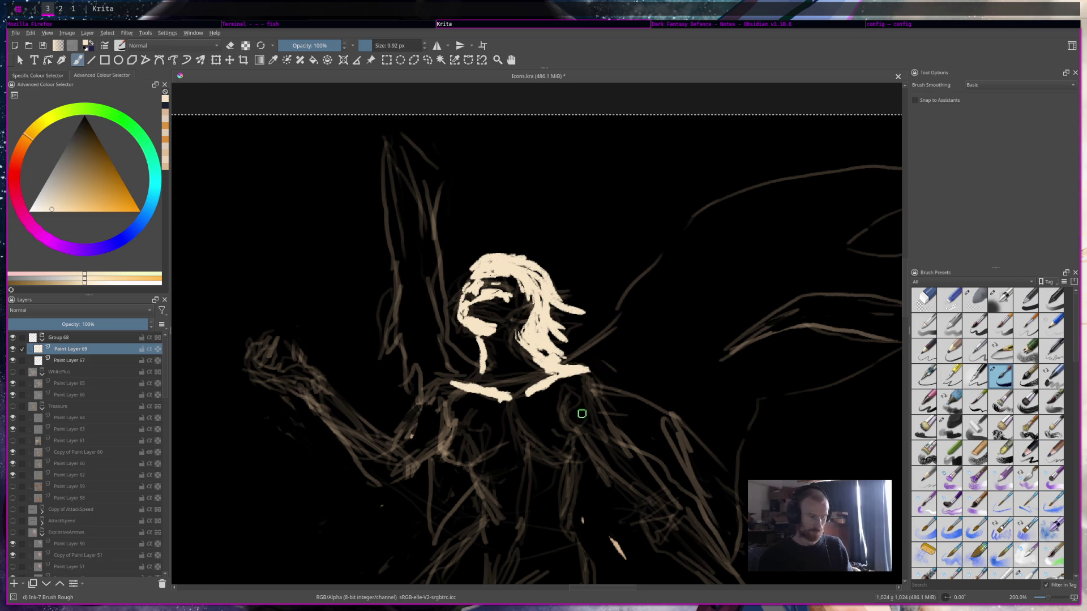
drag(580, 443, 621, 485)
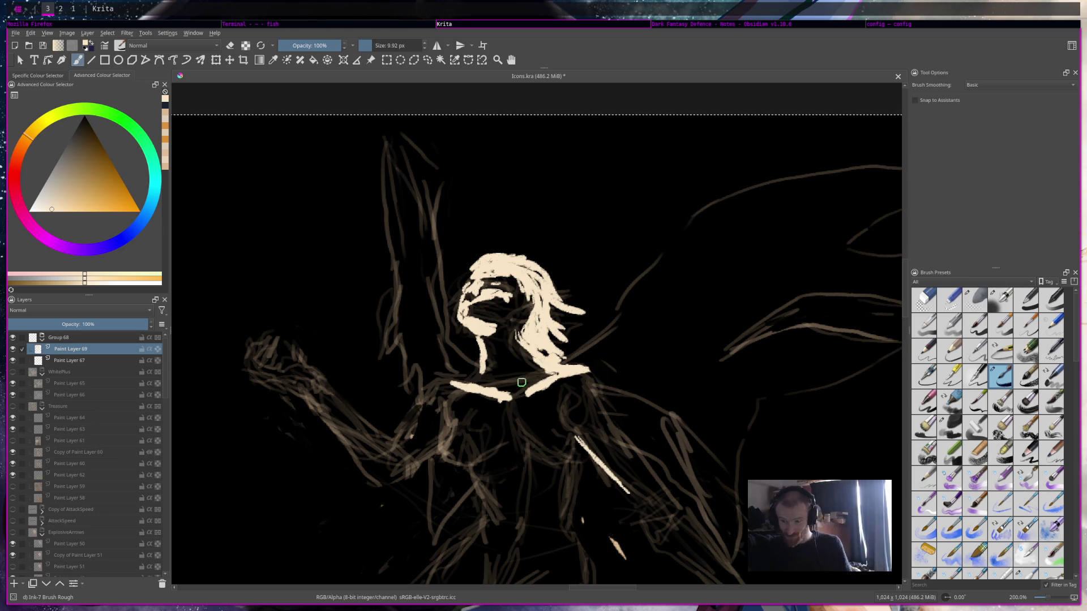
key(ctrl+s)
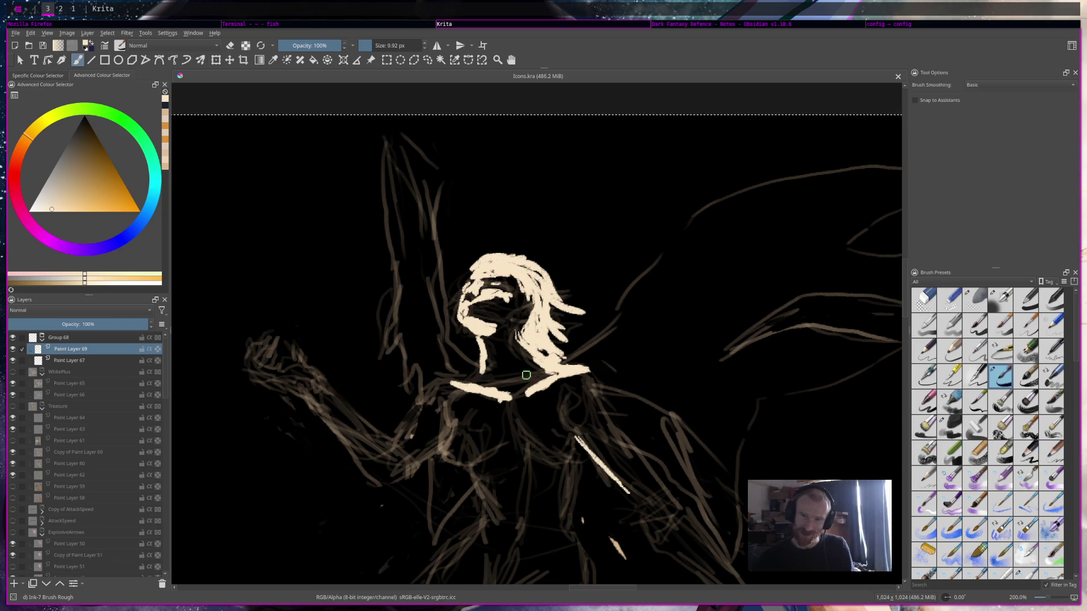
Extend the shoulder line down the left side and add a diagonal cream chest stroke.
key(e)
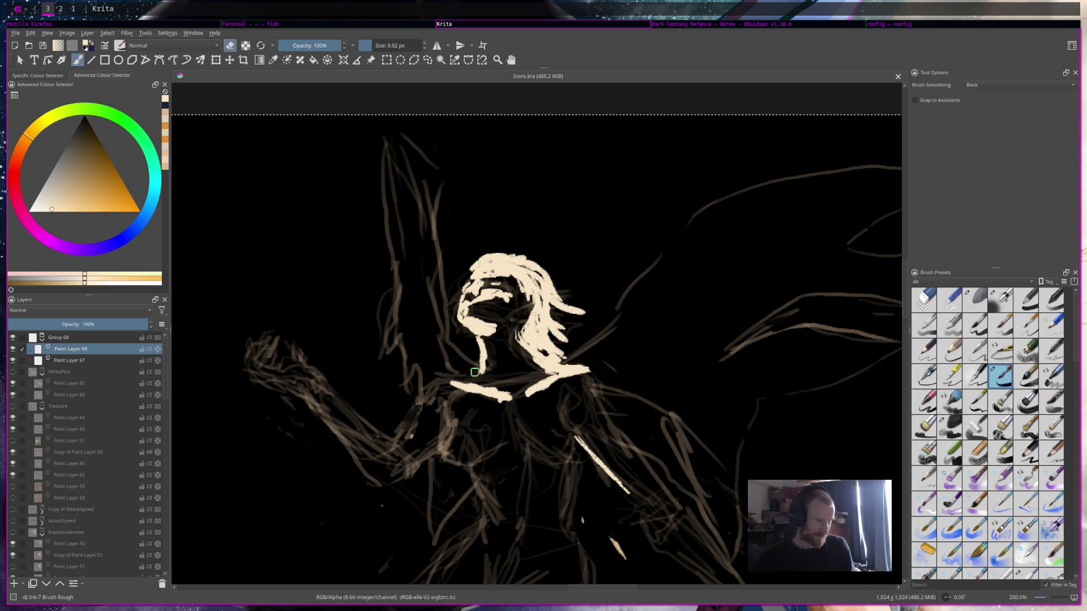
key(e)
mouse_move(451, 379)
mouse_down()
mouse_move(477, 369)
mouse_move(429, 385)
mouse_move(419, 407)
mouse_up()
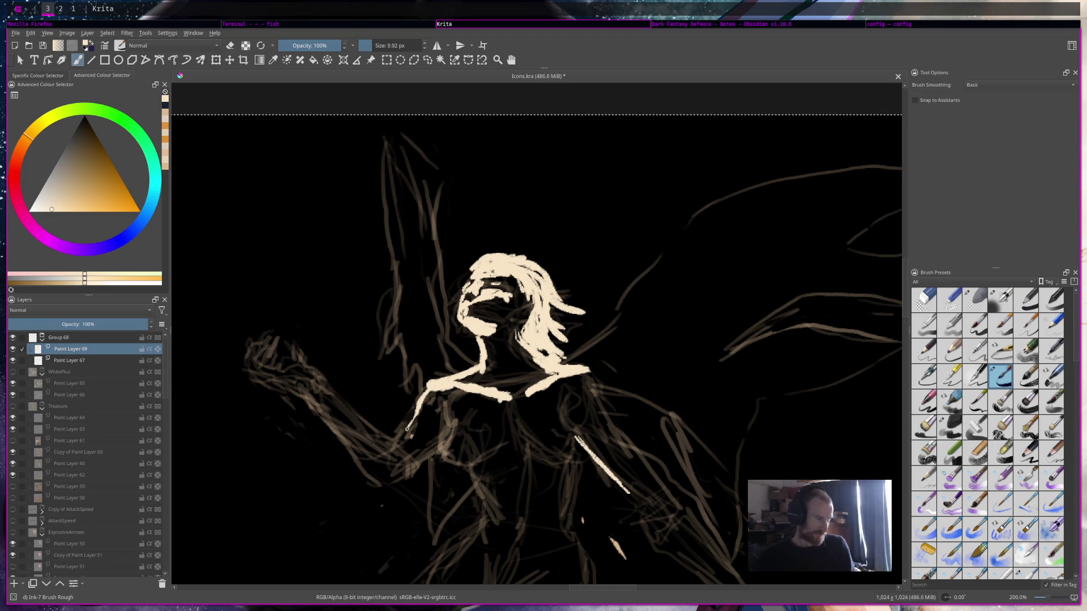
drag(416, 468, 440, 447)
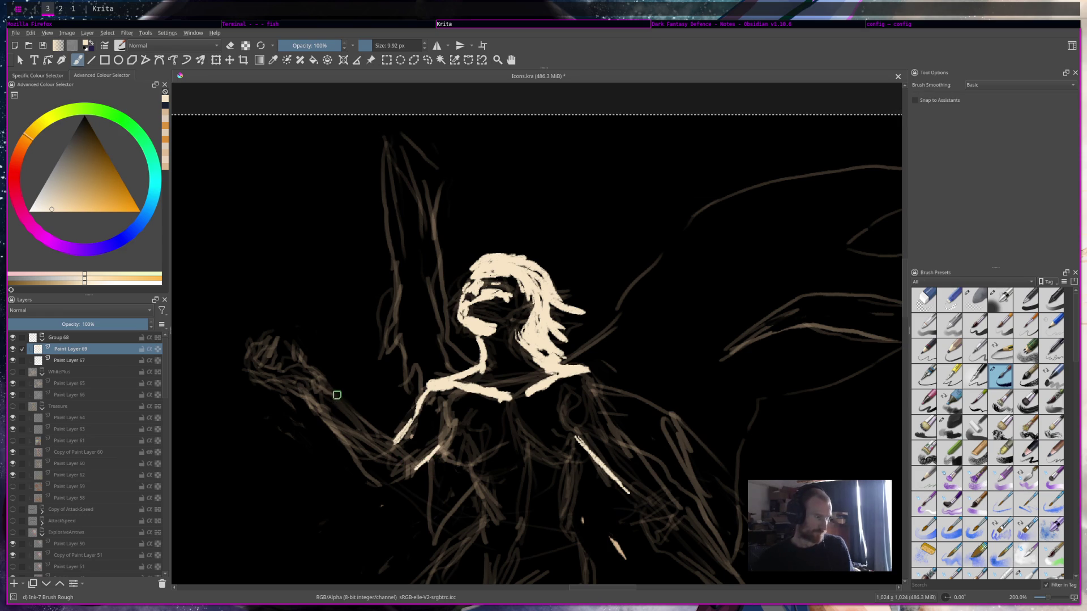
Paint a cream stroke up the raised forearm, then save the drawing.
drag(303, 400, 393, 487)
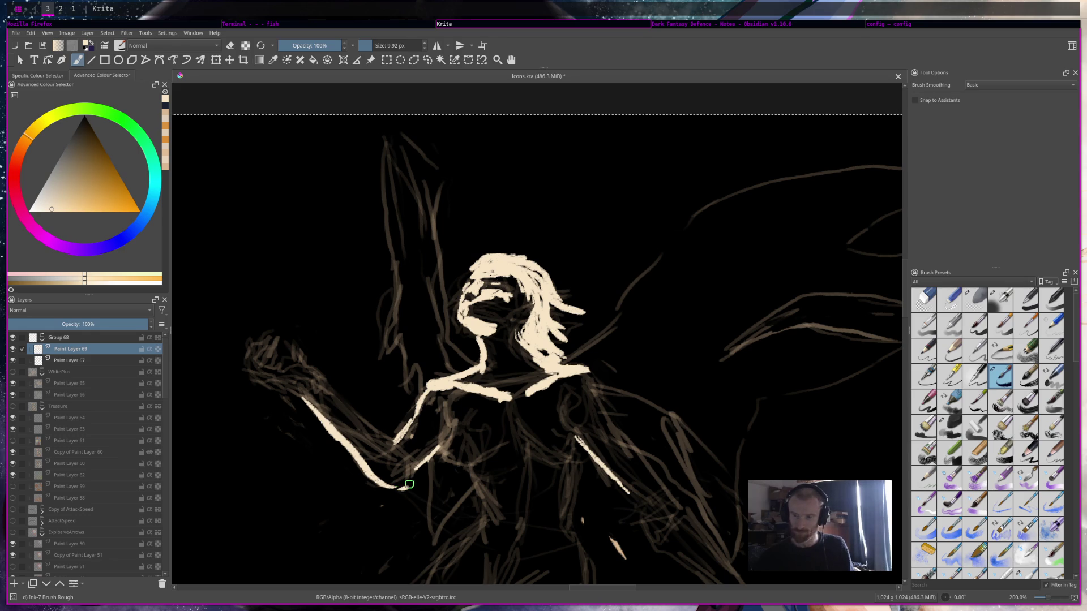
key(e)
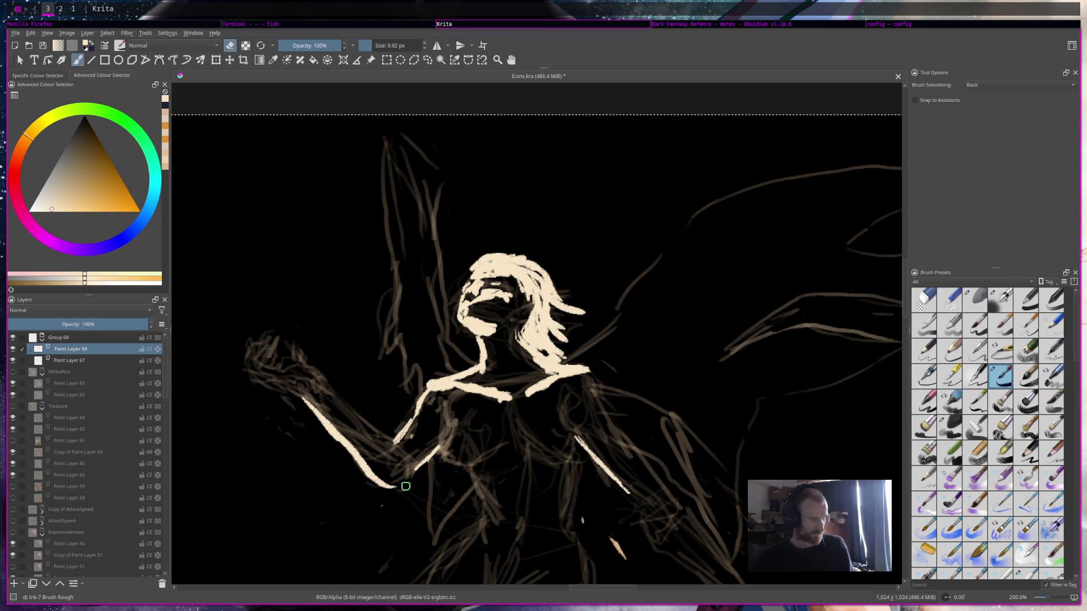
key(e)
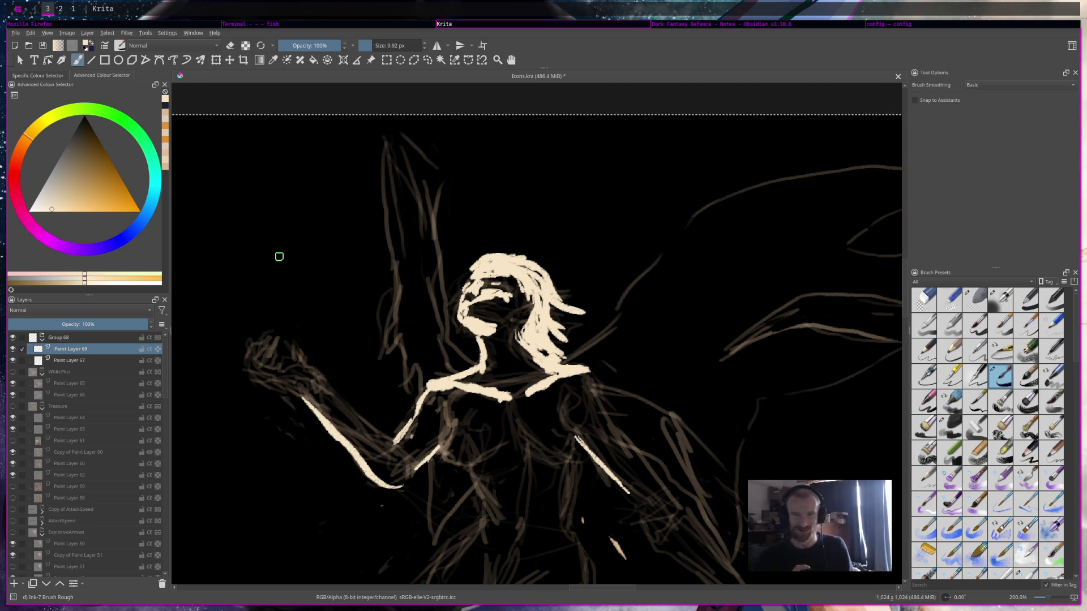
key(ctrl+s)
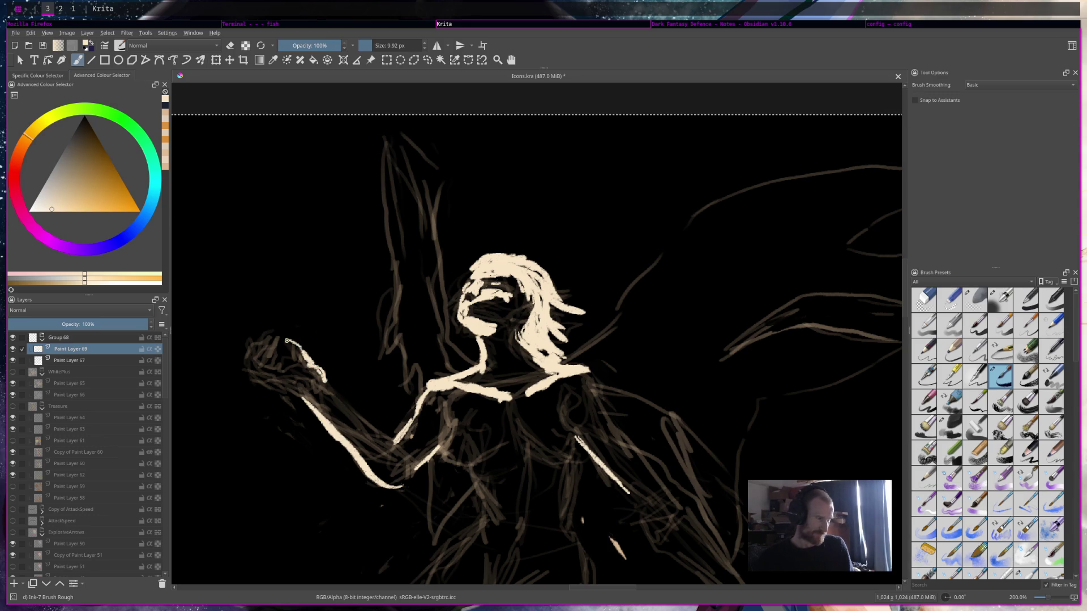
Outline the raised hand, the arm's lower edge, the chest curve and torso line in cream.
drag(295, 353, 268, 340)
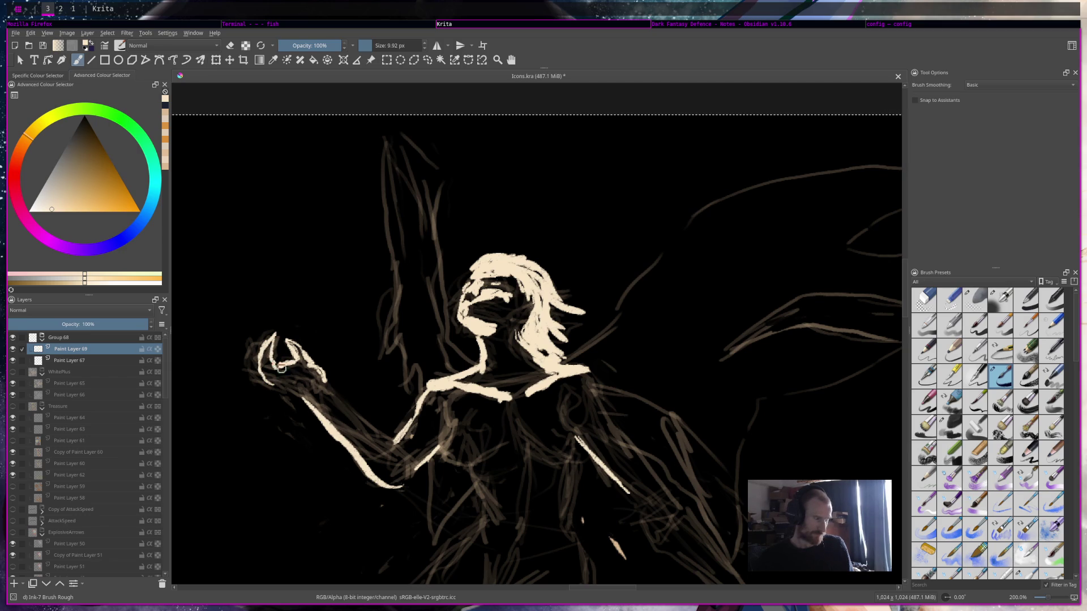
drag(296, 384, 294, 391)
mouse_move(250, 363)
mouse_down()
mouse_move(240, 335)
mouse_move(259, 355)
mouse_move(262, 338)
mouse_up()
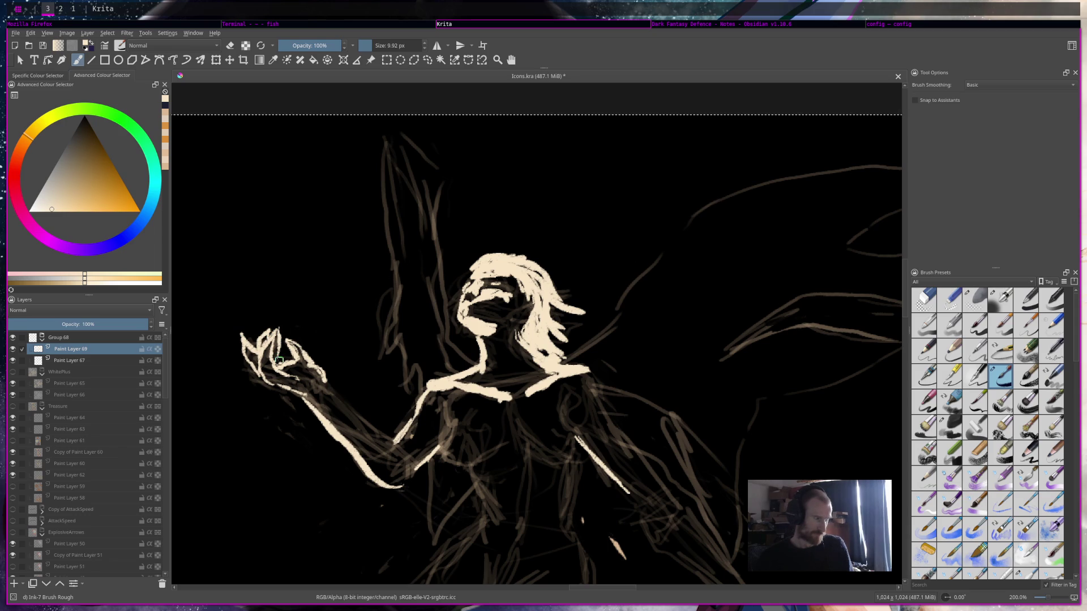
key(e)
key(e)
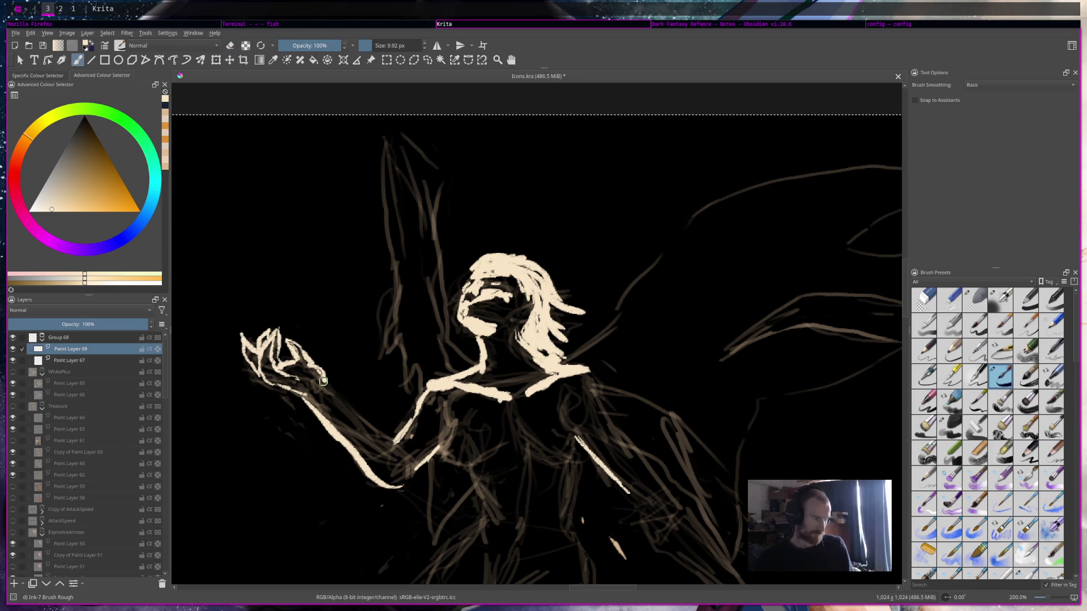
drag(365, 421, 409, 461)
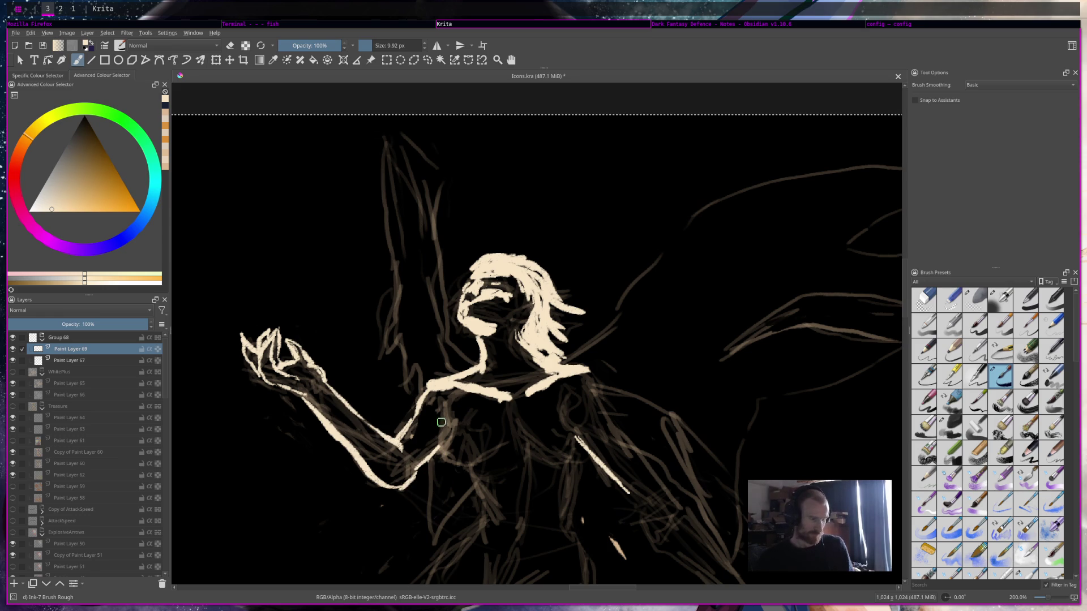
drag(439, 456, 493, 447)
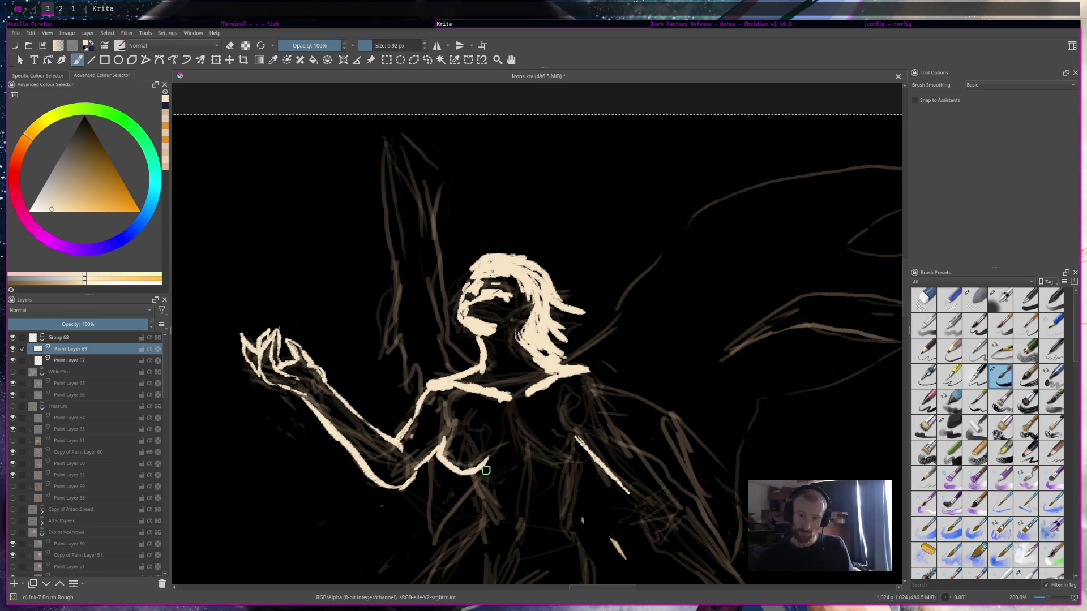
mouse_move(469, 474)
mouse_down()
mouse_move(485, 516)
mouse_move(434, 559)
mouse_up()
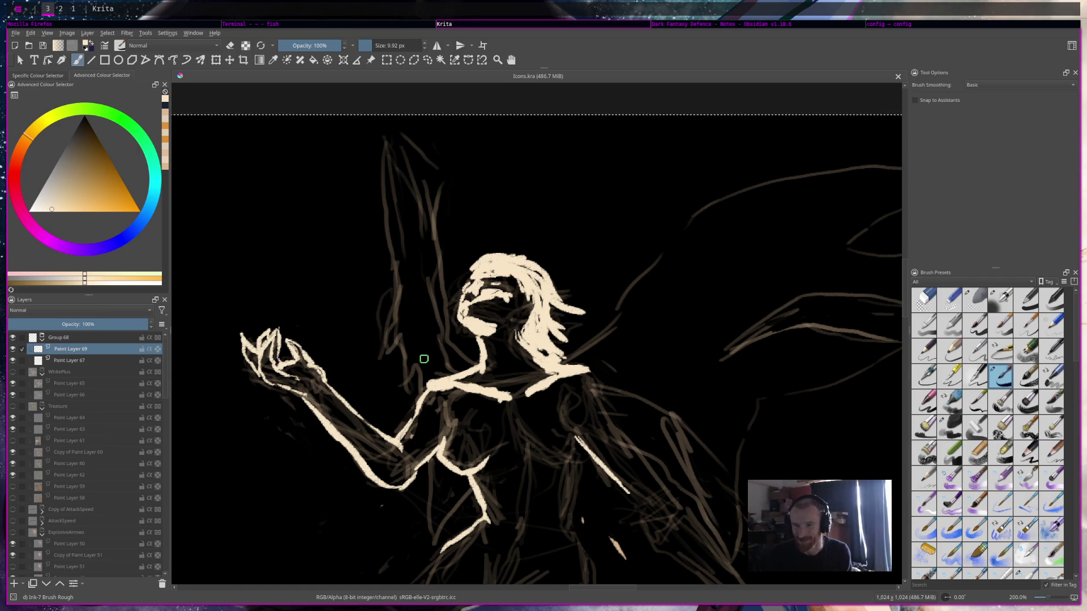
Try several short cream strokes on the figure's right side and shoulder, undoing each.
scroll(423, 359, down, 1)
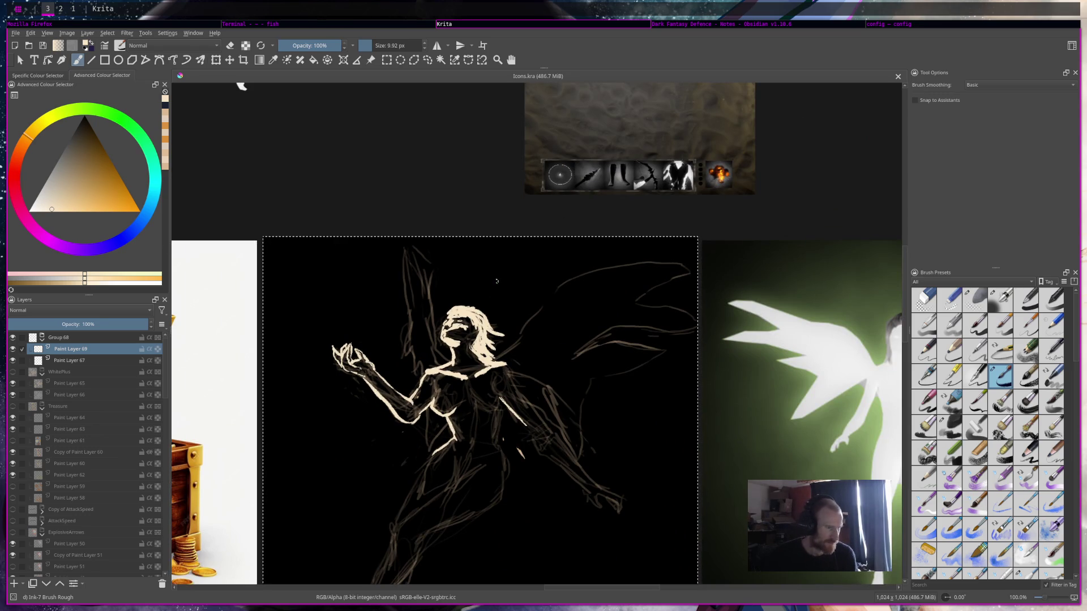
scroll(727, 251, up, 2)
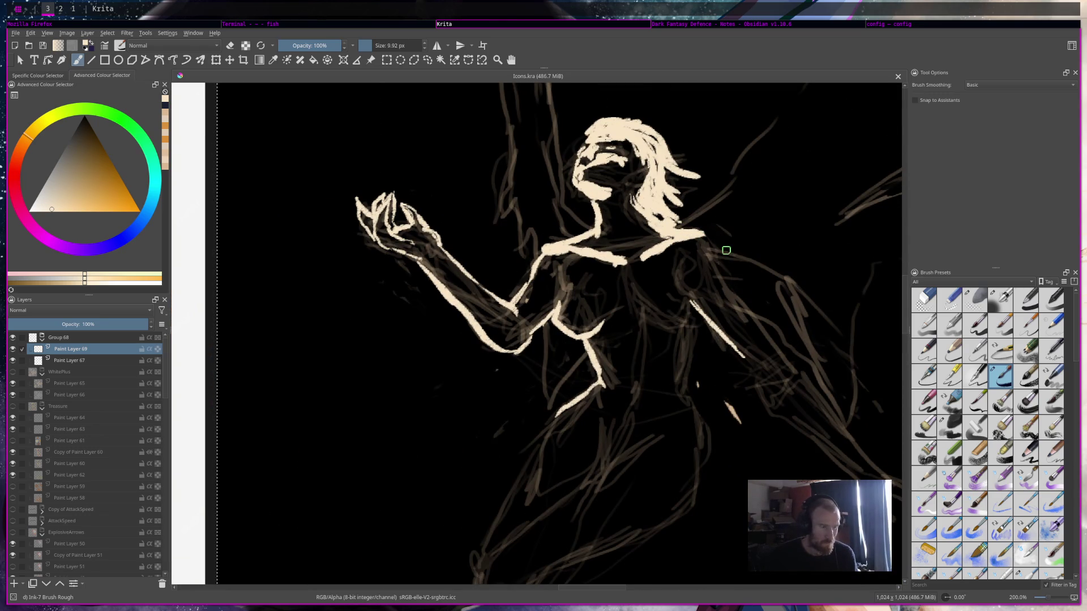
drag(719, 265, 674, 289)
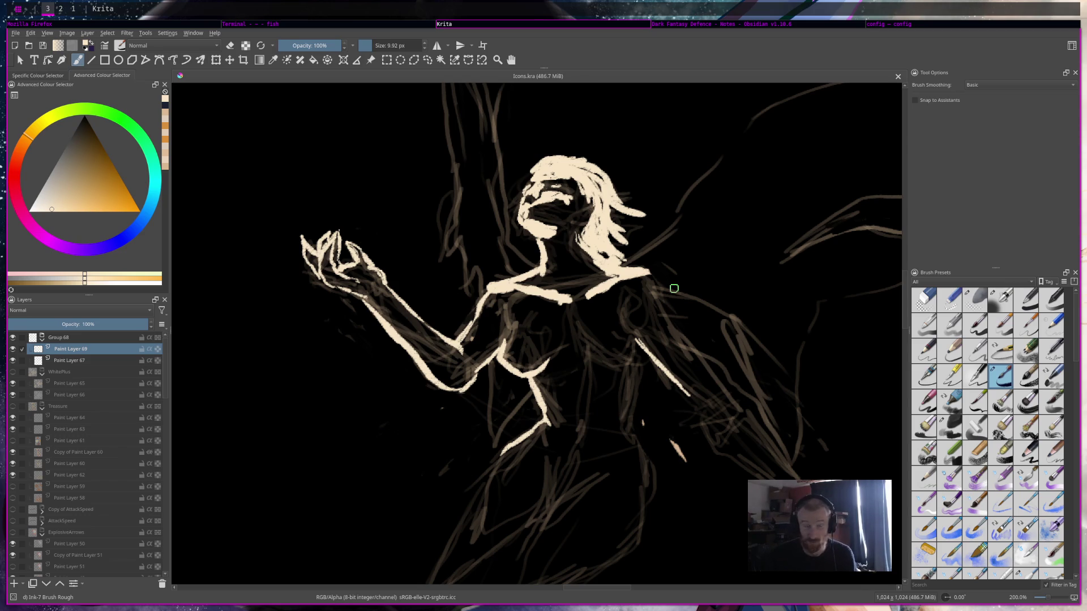
mouse_move(626, 324)
mouse_down()
mouse_move(641, 340)
mouse_move(613, 366)
mouse_up()
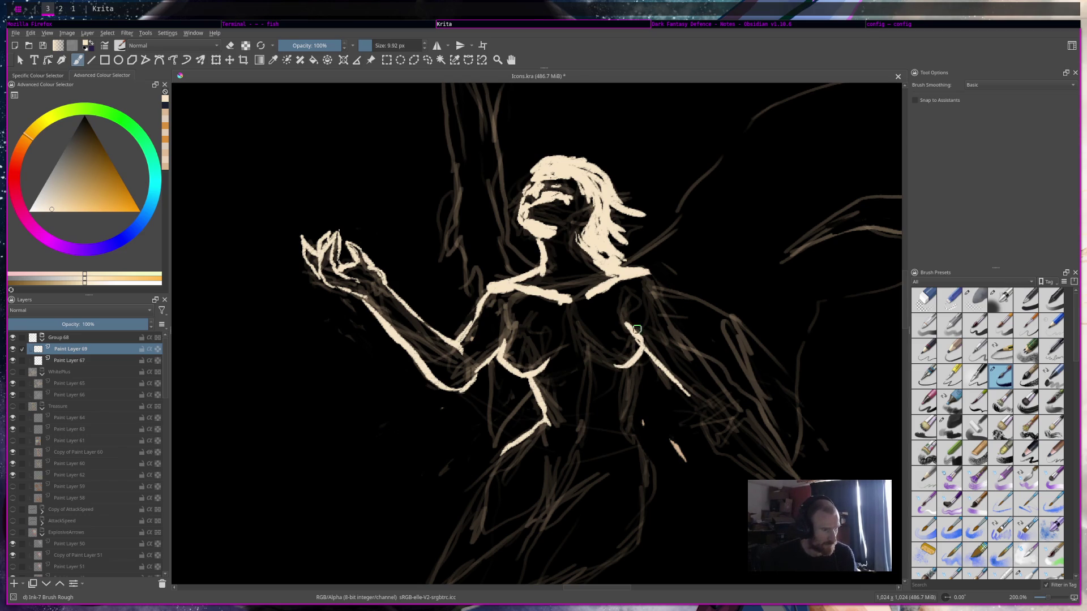
key(ctrl+z)
key(ctrl+z)
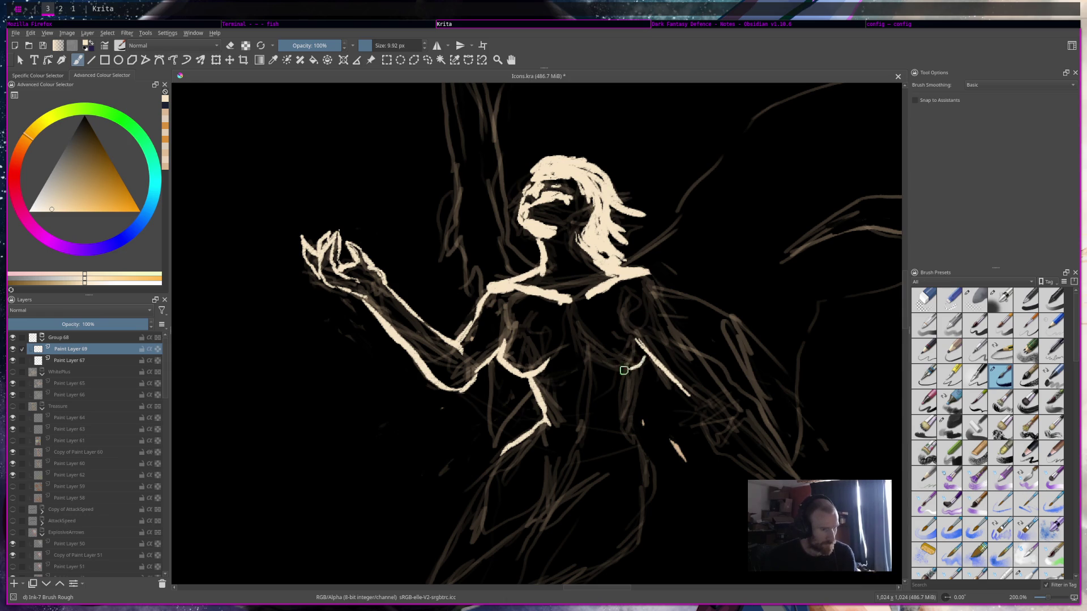
drag(633, 343, 624, 365)
key(ctrl+z)
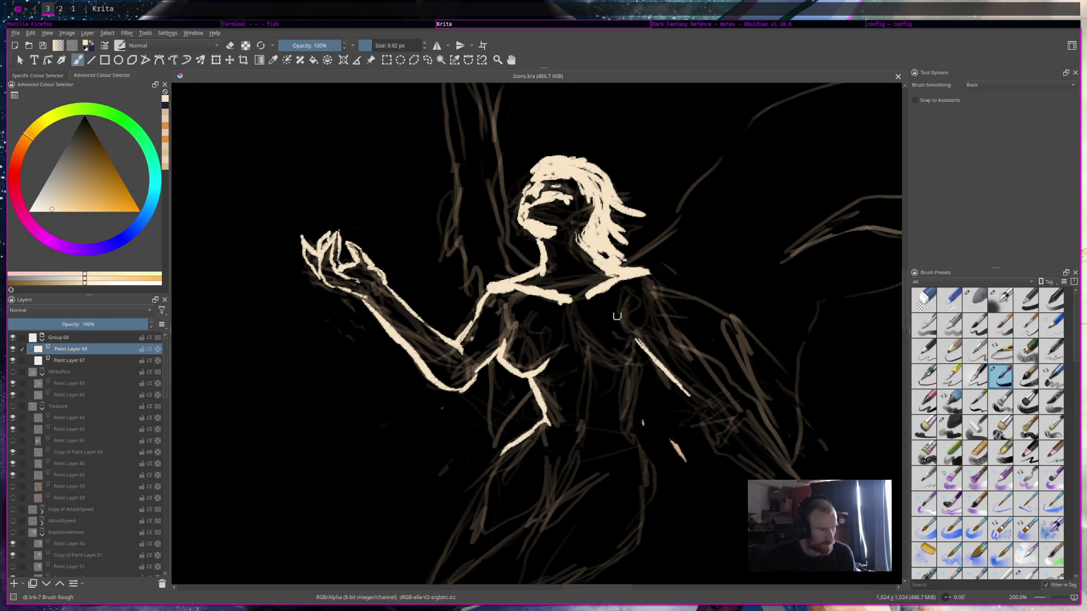
drag(621, 292, 620, 316)
key(ctrl+z)
mouse_move(622, 288)
mouse_down()
mouse_move(647, 281)
mouse_move(623, 289)
mouse_up()
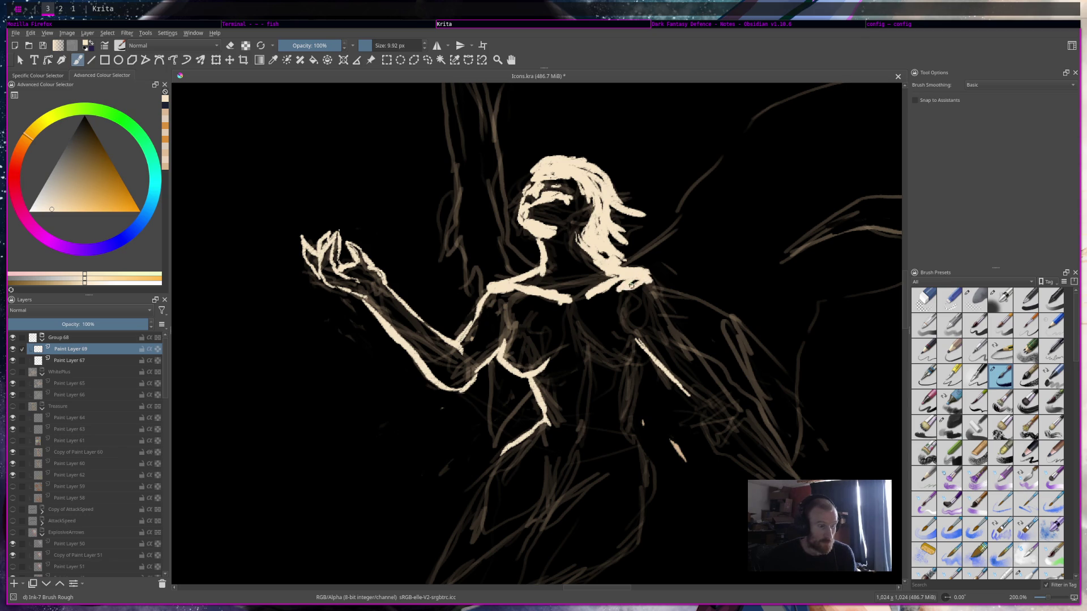
key(ctrl+z)
Draw a cream line from the right shoulder down the arm, then zoom back out.
mouse_move(650, 283)
mouse_down()
mouse_move(669, 330)
mouse_move(724, 389)
mouse_up()
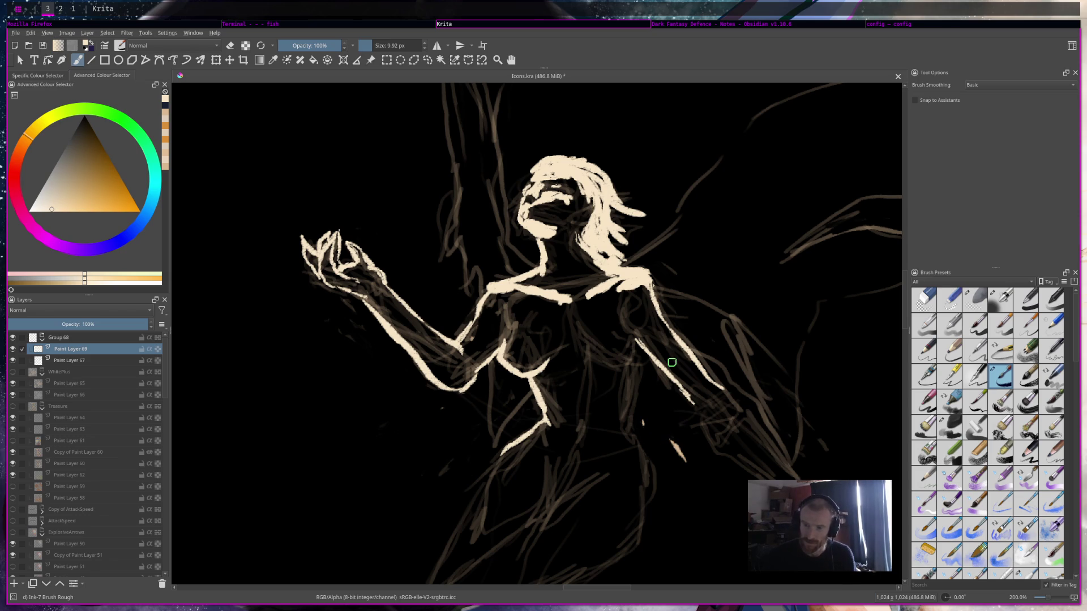
scroll(473, 444, down, 5)
ctrl+scroll(554, 259, down, 3)
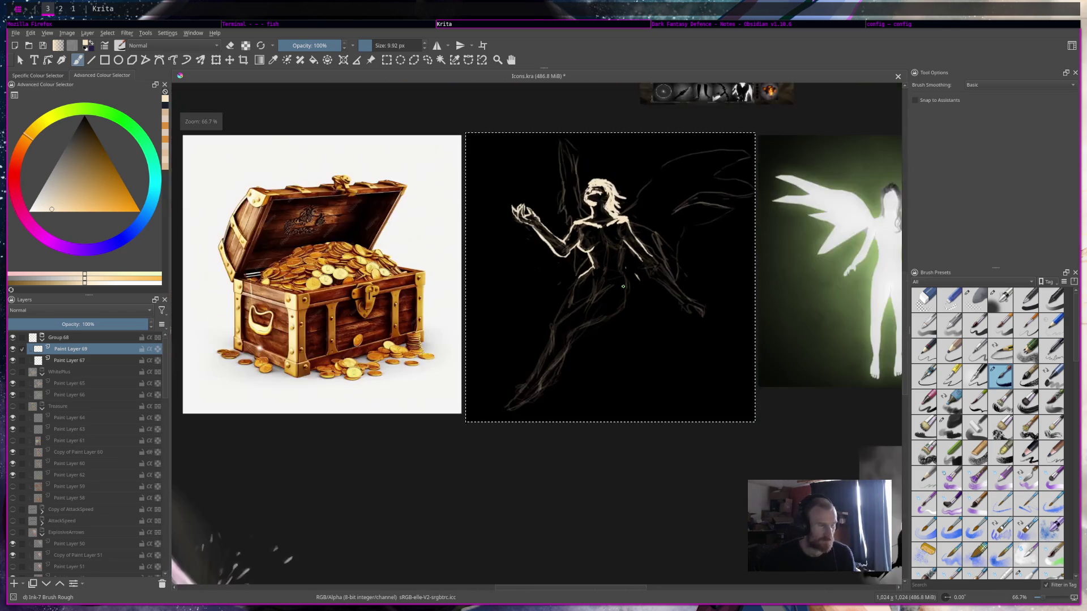
ctrl+scroll(612, 312, up, 1)
scroll(730, 281, up, 2)
scroll(730, 281, up, 1)
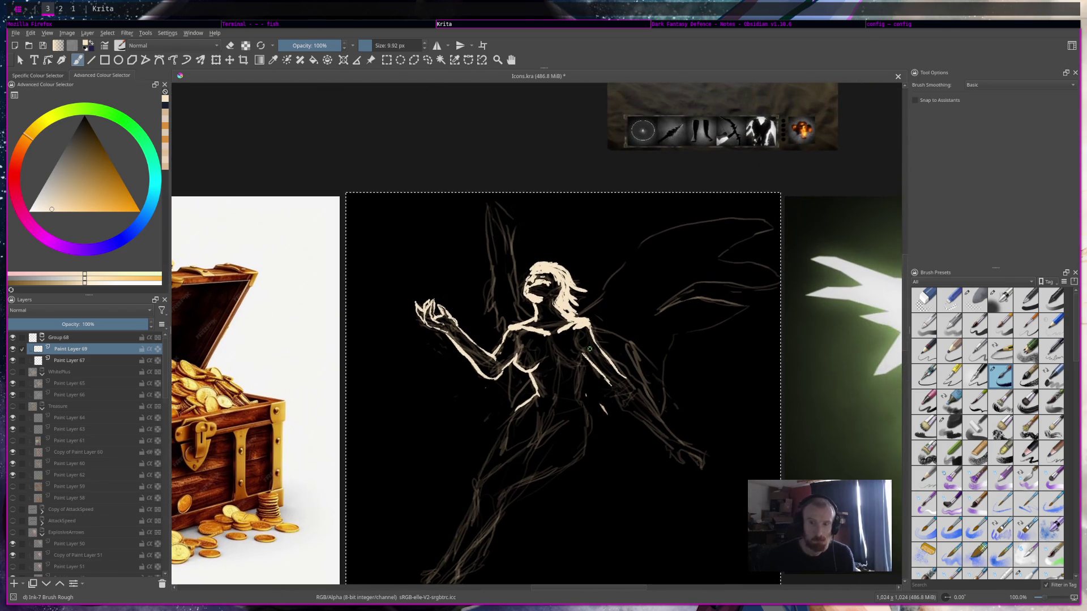
Paint the elongated cream wing from the right shoulder, with its top edge arcing up right.
drag(585, 315, 613, 278)
drag(582, 316, 613, 293)
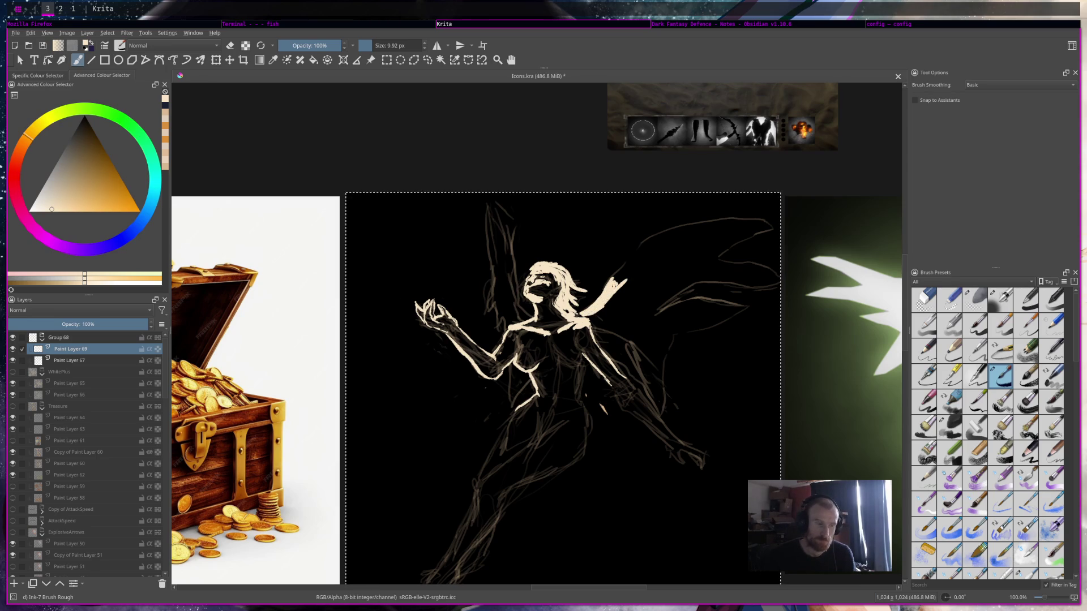
mouse_move(618, 277)
mouse_down()
mouse_move(634, 265)
mouse_move(614, 294)
mouse_move(629, 274)
mouse_up()
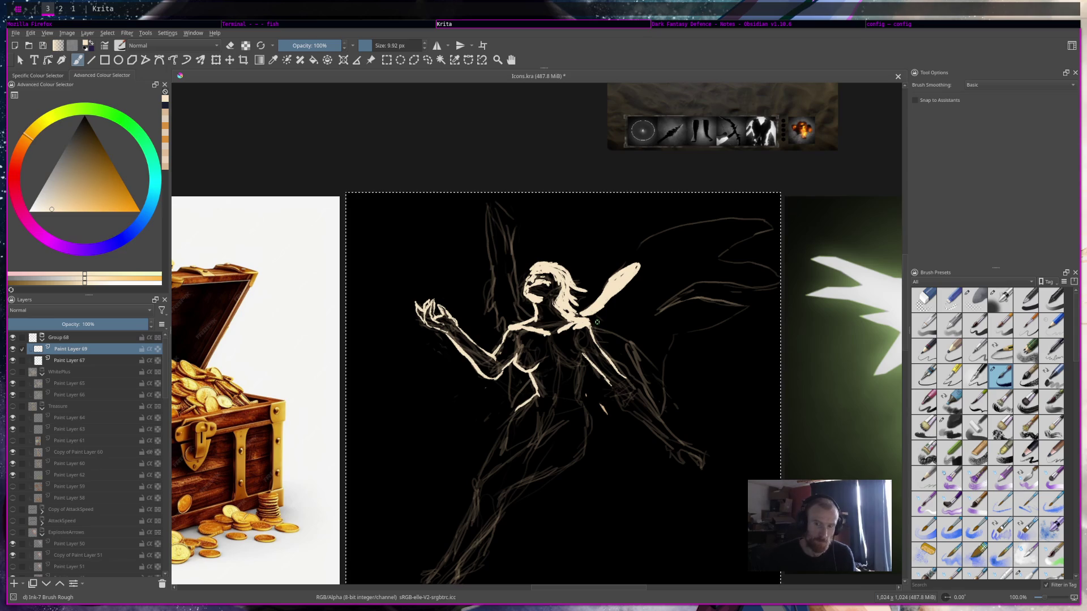
mouse_move(595, 323)
mouse_down()
mouse_move(674, 288)
mouse_move(649, 268)
mouse_move(706, 278)
mouse_move(761, 270)
mouse_move(648, 267)
mouse_move(758, 263)
mouse_up()
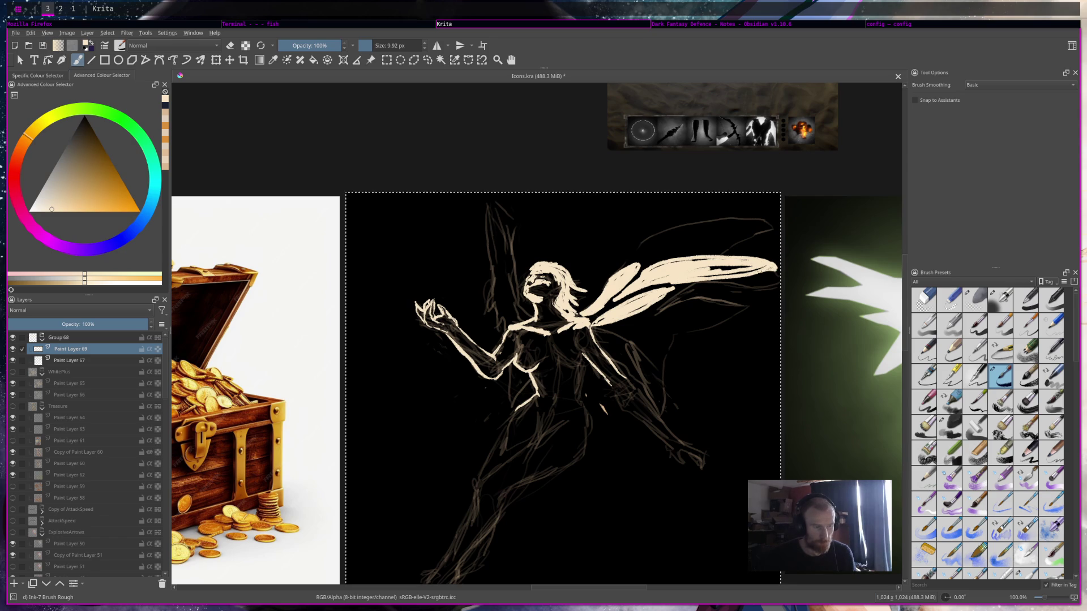
mouse_move(759, 270)
mouse_down()
mouse_move(718, 268)
mouse_move(746, 266)
mouse_up()
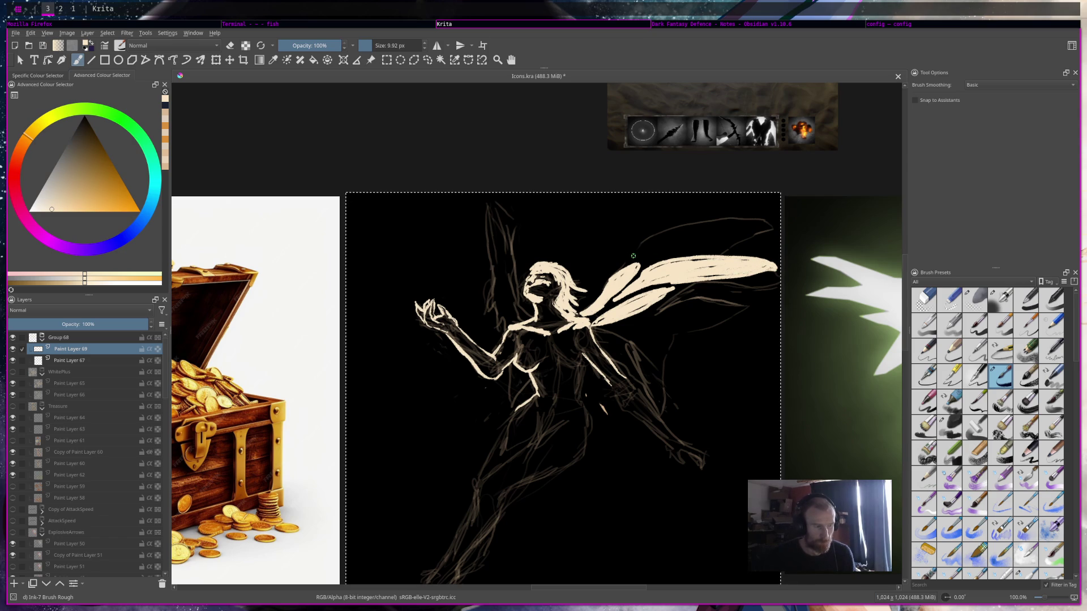
mouse_move(629, 258)
mouse_down()
mouse_move(681, 224)
mouse_move(749, 220)
mouse_up()
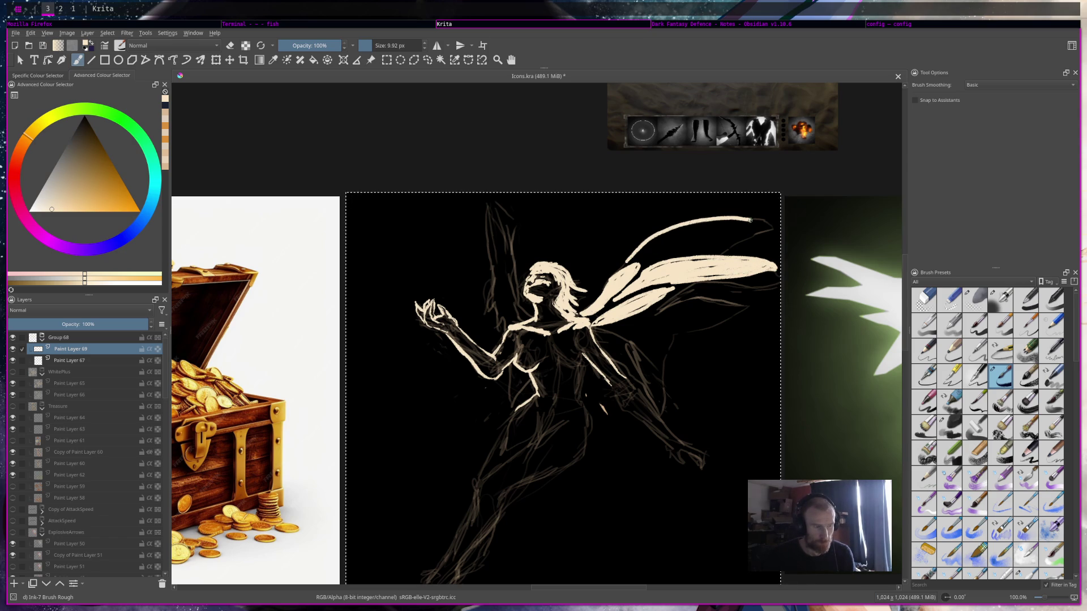
mouse_move(702, 253)
mouse_down()
mouse_move(657, 255)
mouse_move(665, 237)
mouse_move(648, 249)
mouse_move(705, 238)
mouse_up()
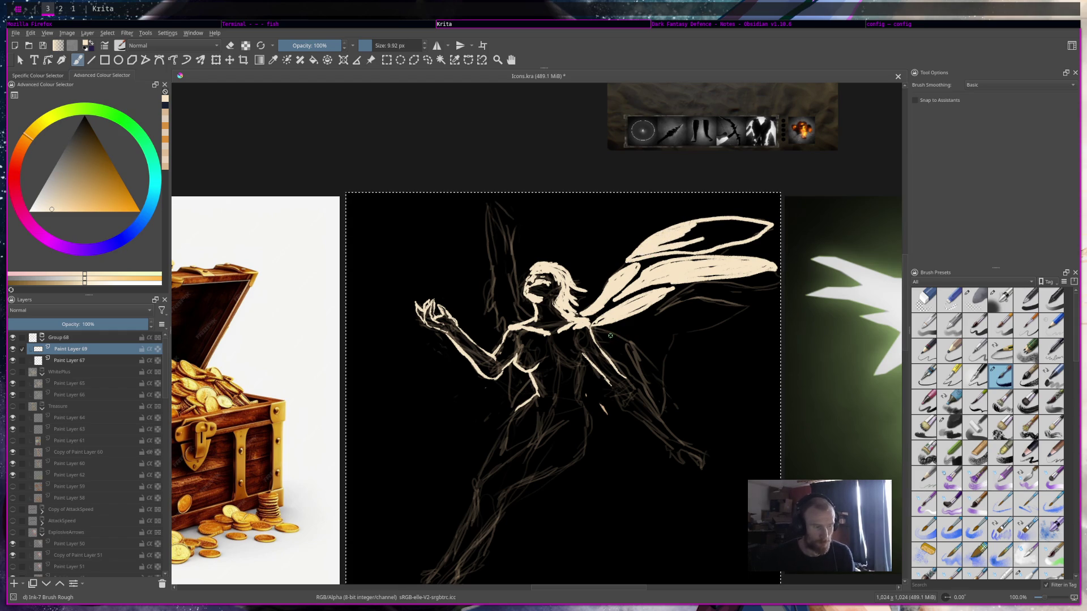
Try lower wing-edge and below-wing strokes, undoing all of them.
drag(605, 330, 642, 321)
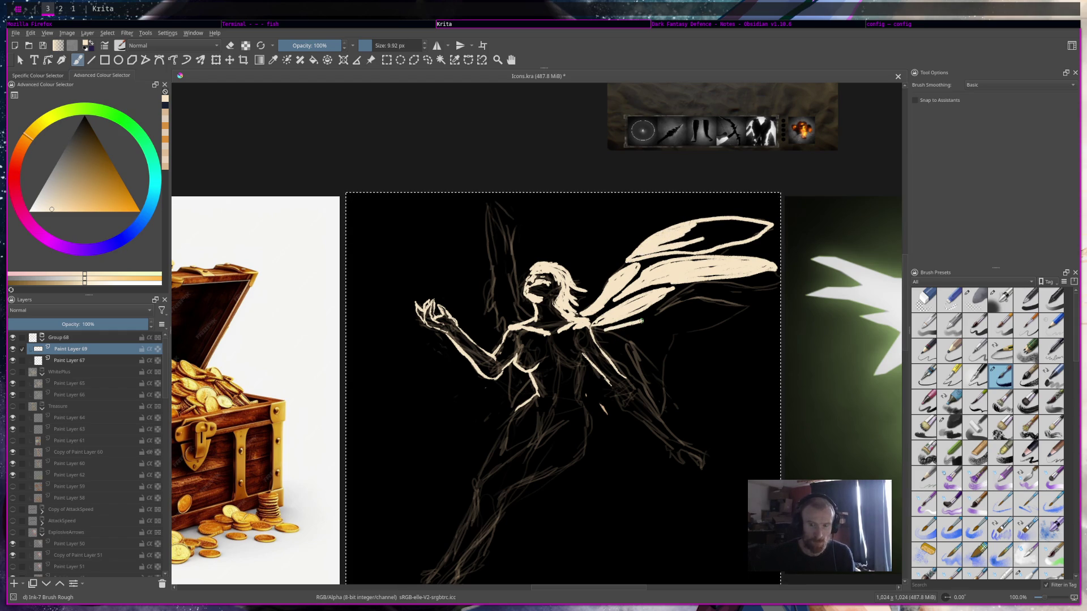
key(ctrl+z)
mouse_move(615, 332)
mouse_down()
mouse_move(654, 326)
mouse_move(667, 353)
mouse_up()
key(ctrl+z)
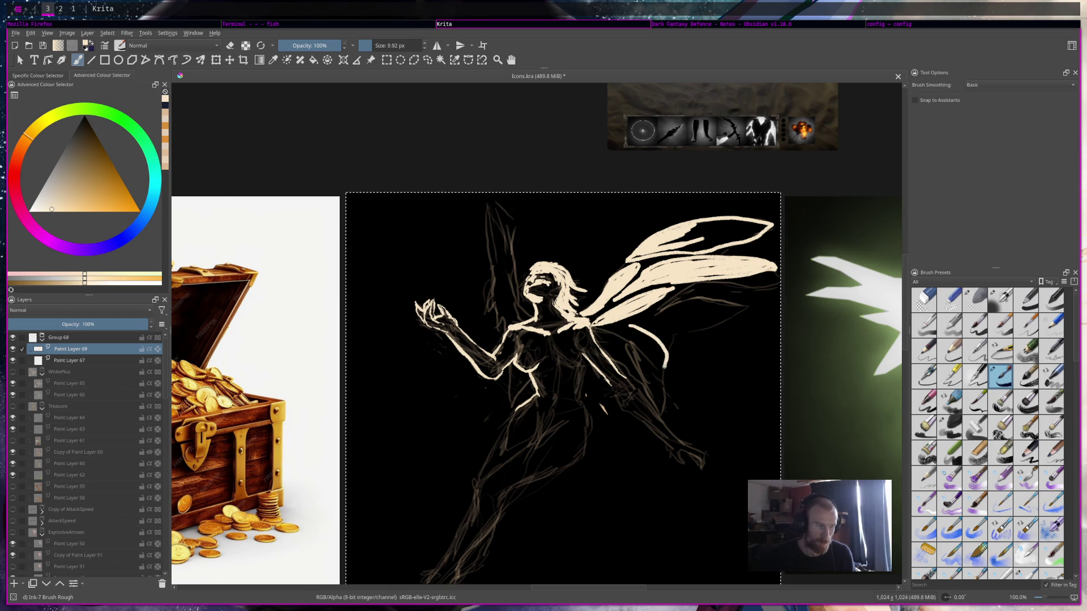
key(ctrl+z)
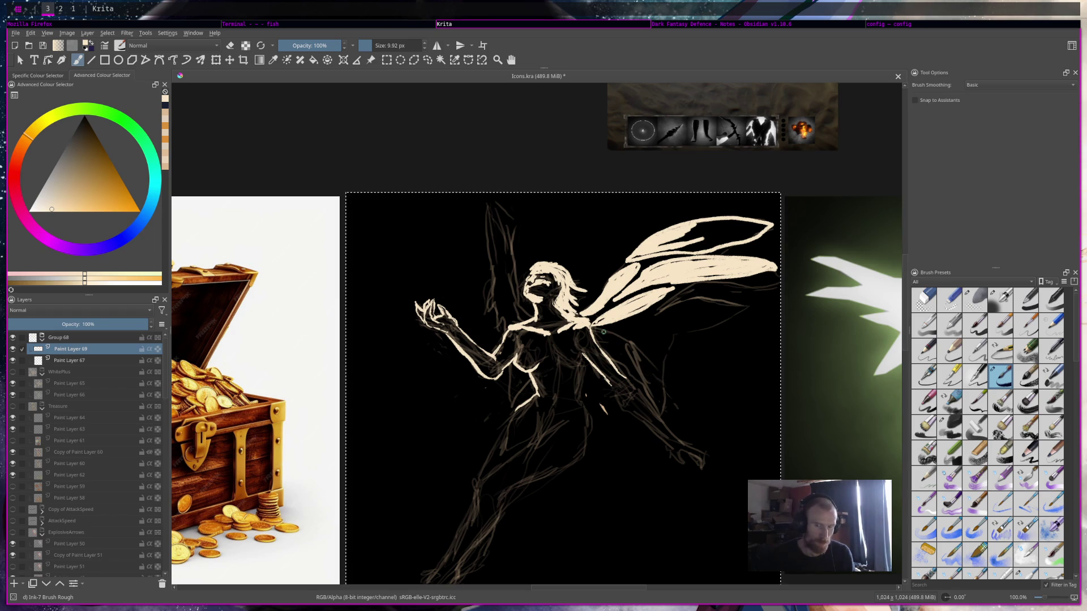
drag(600, 334, 641, 384)
key(ctrl+z)
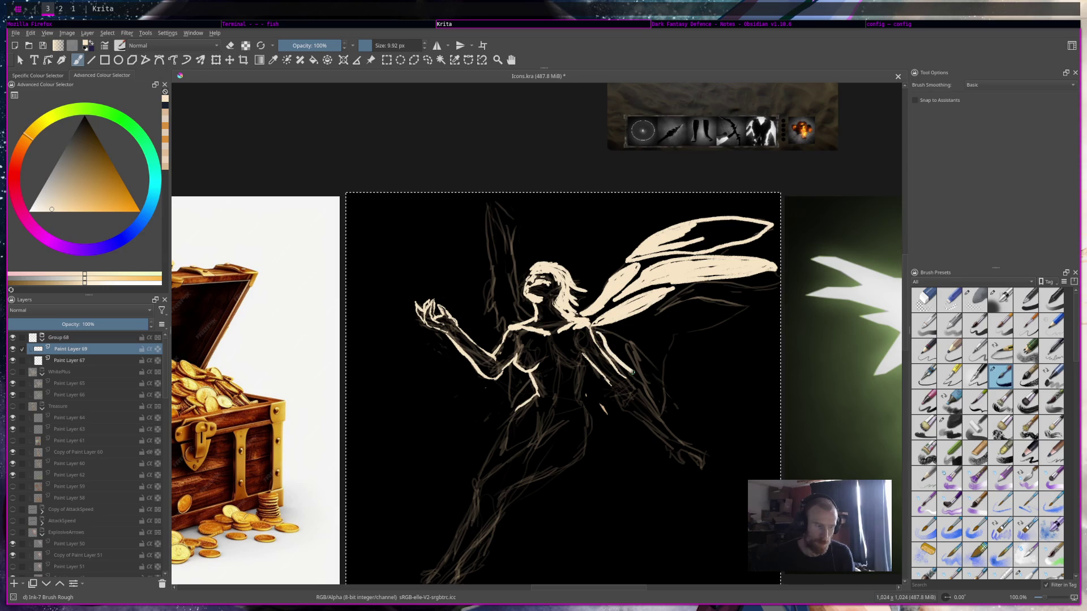
scroll(623, 348, down, 1)
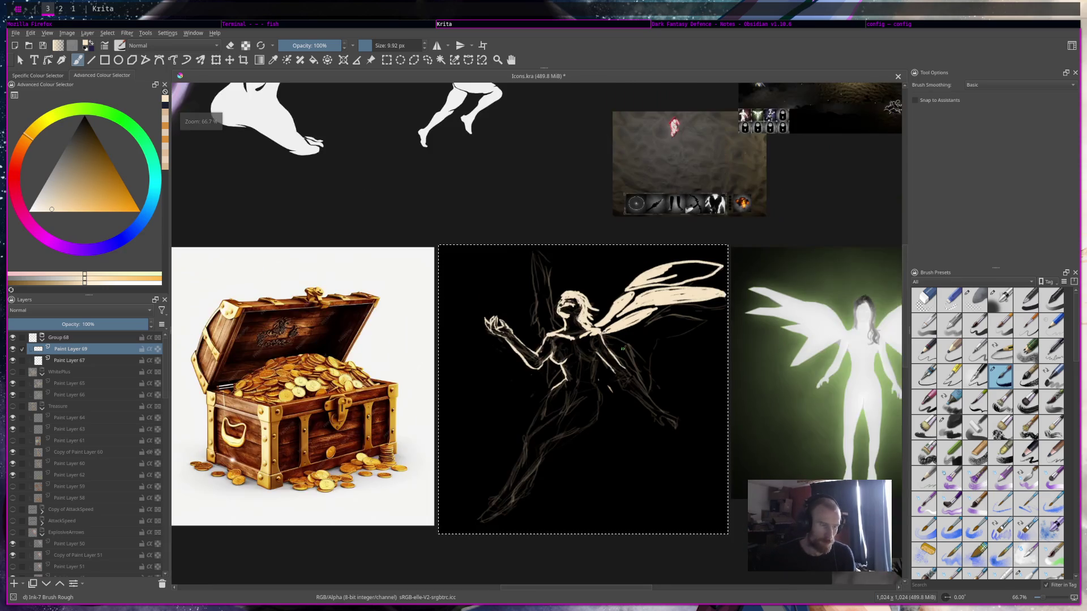
Outline leaf-shaped lower wing petals beneath the upper wing.
drag(829, 401, 719, 389)
scroll(719, 389, up, 2)
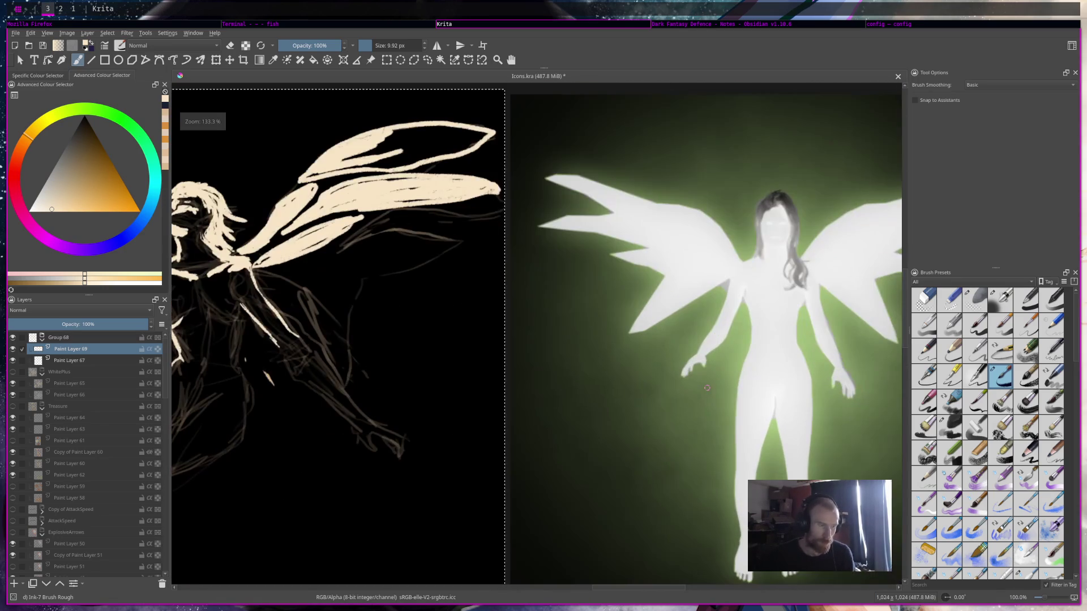
mouse_move(281, 290)
mouse_down()
mouse_move(348, 370)
mouse_move(335, 299)
mouse_move(299, 271)
mouse_move(260, 273)
mouse_move(331, 283)
mouse_move(350, 314)
mouse_up()
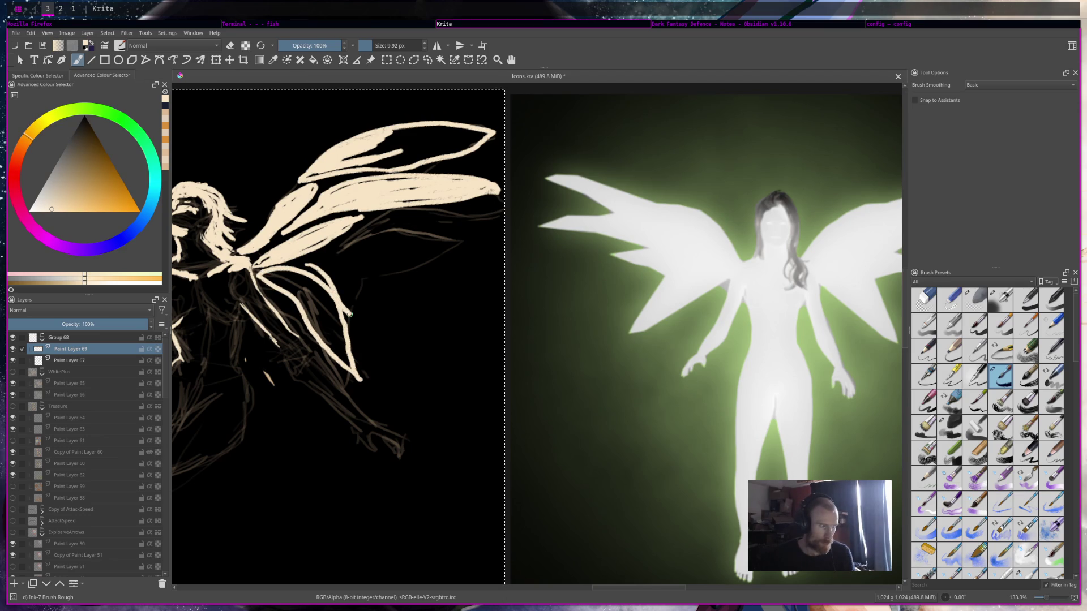
key(ctrl+z)
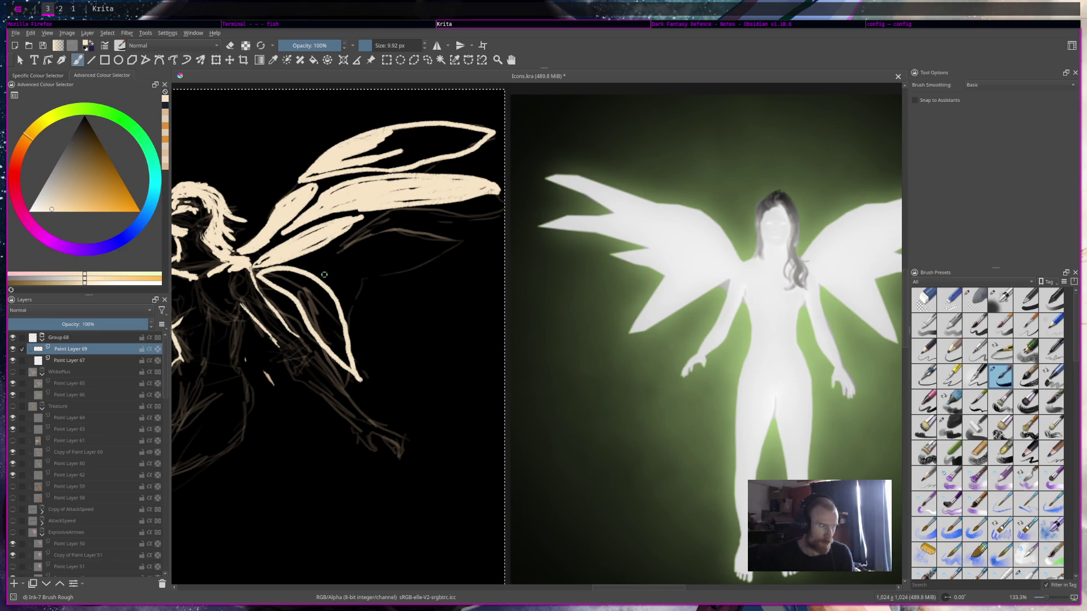
mouse_move(309, 270)
mouse_down()
mouse_move(369, 286)
mouse_move(403, 270)
mouse_move(333, 254)
mouse_move(305, 263)
mouse_move(403, 236)
mouse_move(464, 244)
mouse_move(460, 255)
mouse_move(408, 266)
mouse_move(343, 247)
mouse_up()
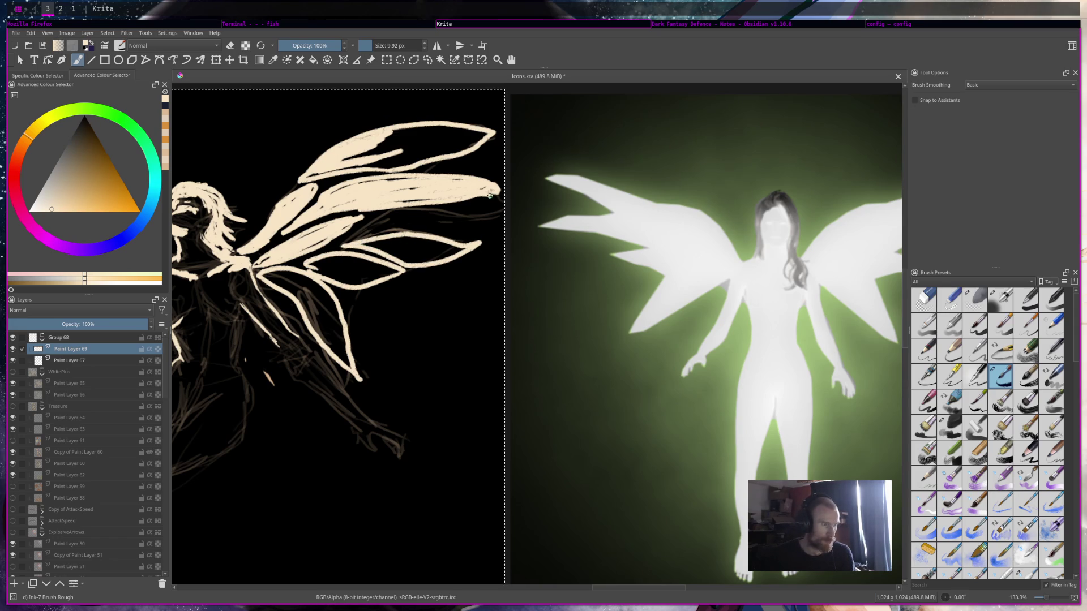
key(e)
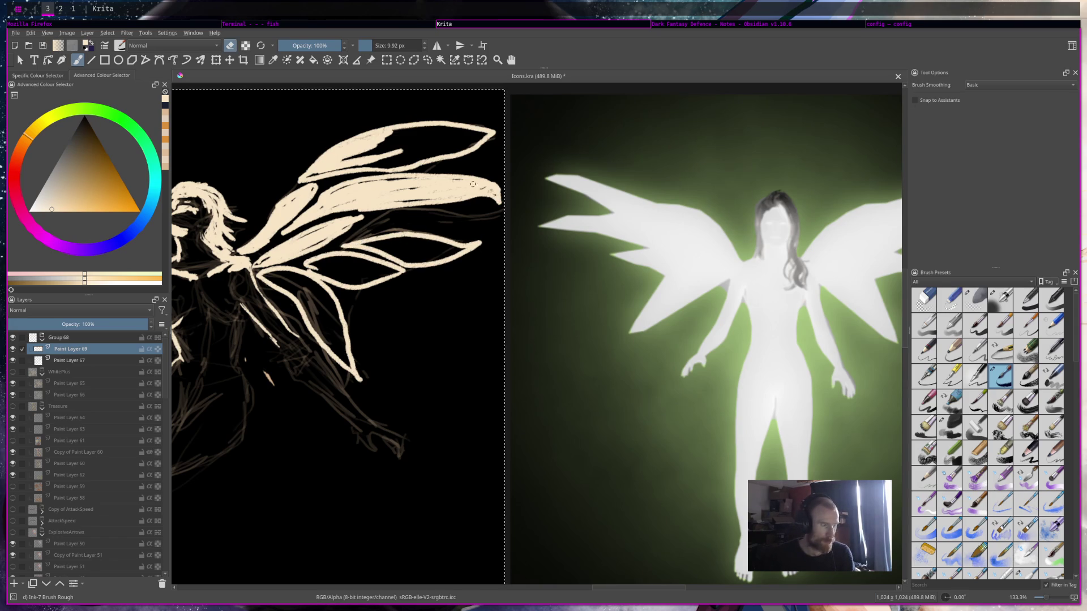
key(e)
Fill the three lower wing petals solid cream with the Fill Tool.
key(f)
click(419, 249)
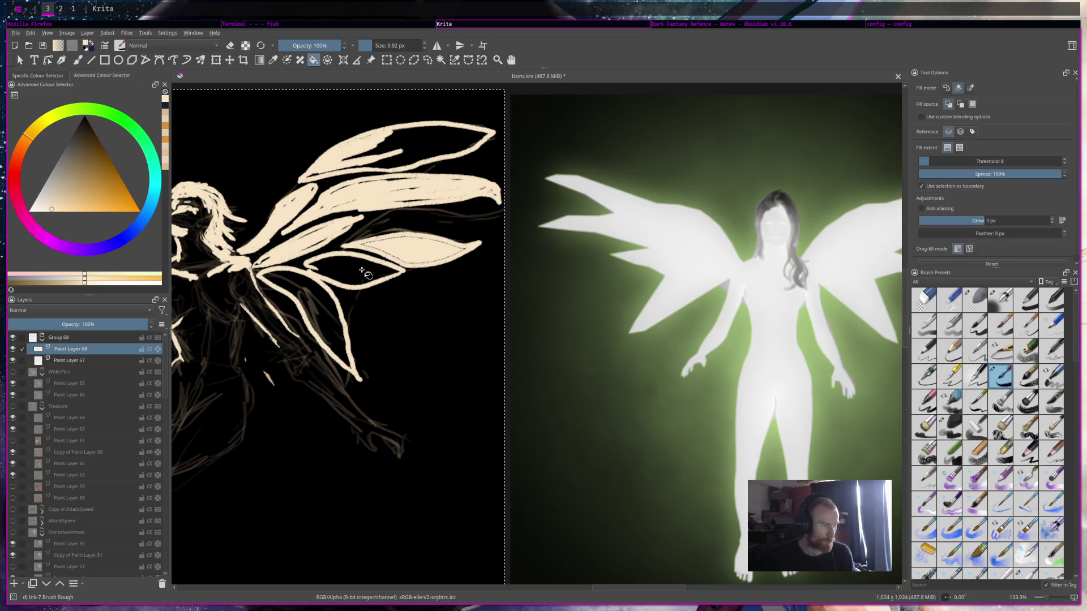
click(351, 270)
click(325, 302)
scroll(325, 302, down, 5)
scroll(473, 258, up, 1)
scroll(473, 258, up, 1)
scroll(473, 258, down, 1)
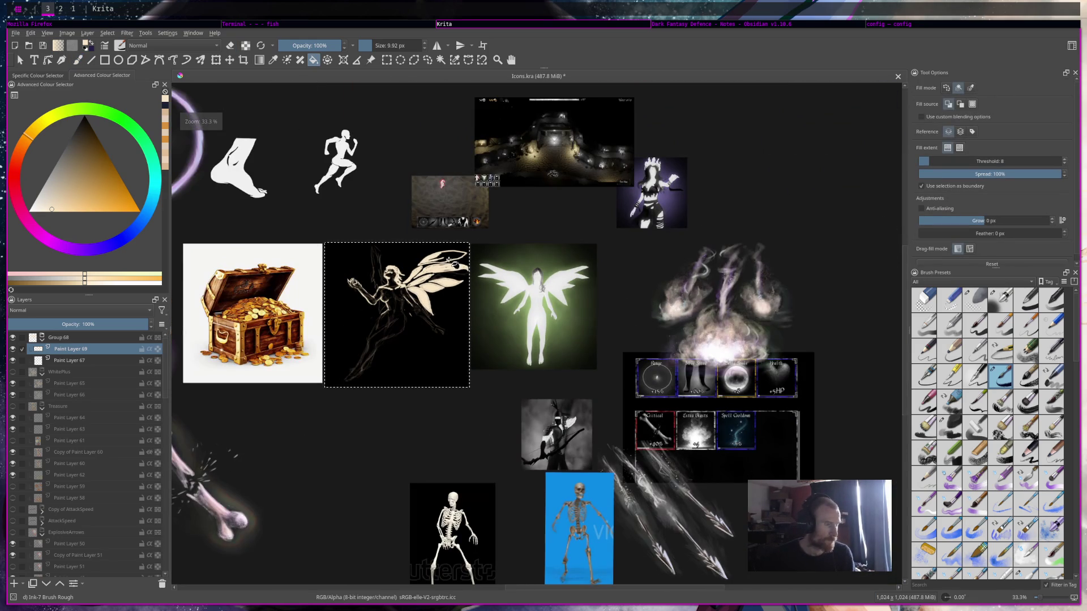
scroll(456, 255, up, 1)
scroll(456, 250, up, 2)
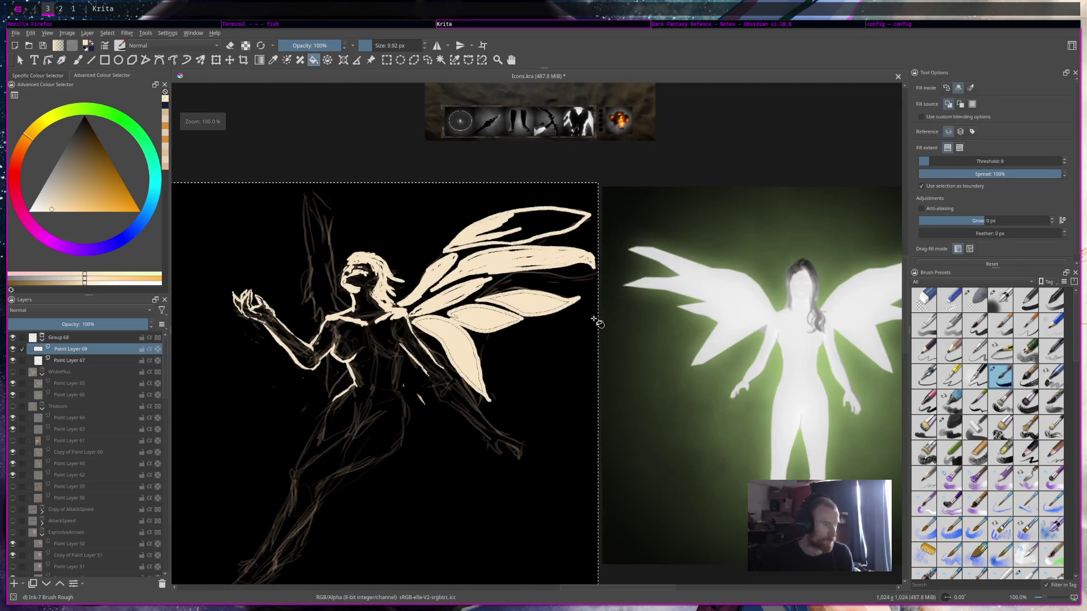
Erase thin dark vein lines through the upper and lower wings with the freehand brush.
key(b)
key(e)
mouse_move(440, 256)
mouse_down()
mouse_move(497, 212)
mouse_move(469, 240)
mouse_up()
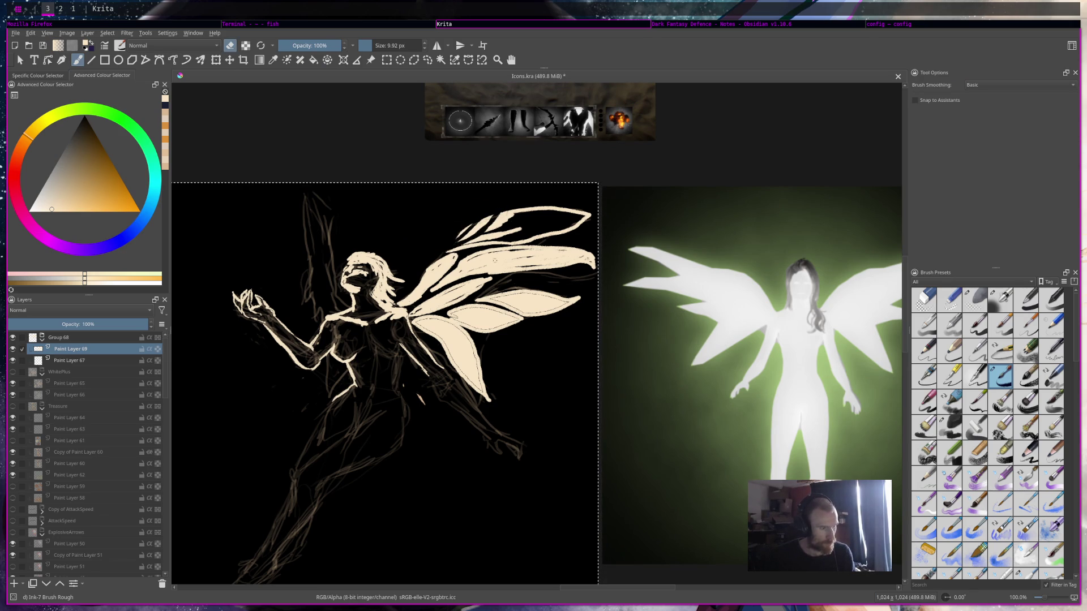
drag(472, 278, 530, 251)
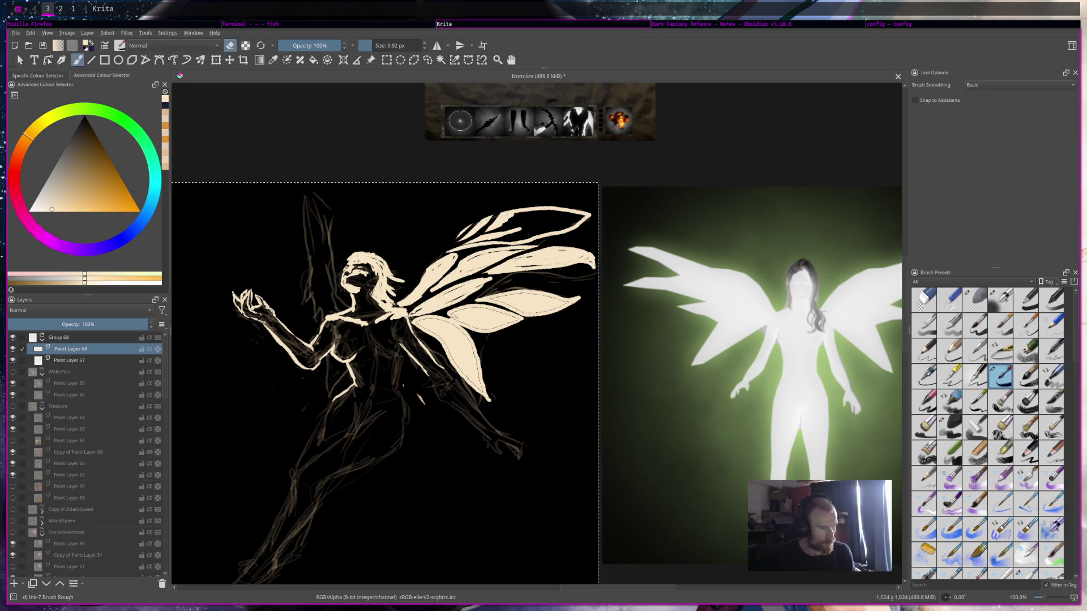
drag(418, 309, 502, 277)
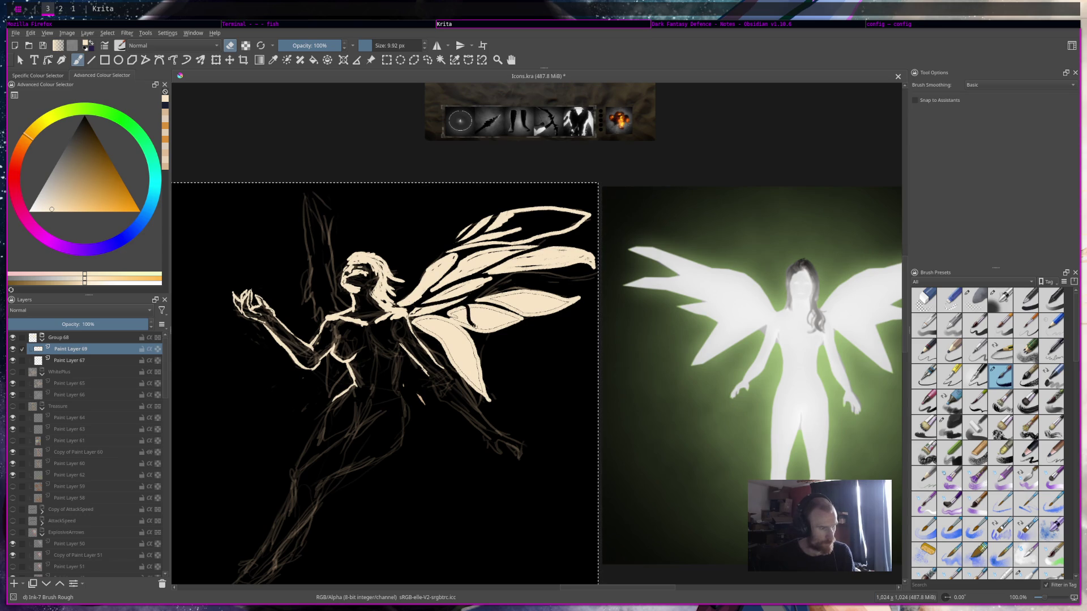
mouse_move(446, 321)
mouse_down()
mouse_move(450, 344)
mouse_move(478, 351)
mouse_up()
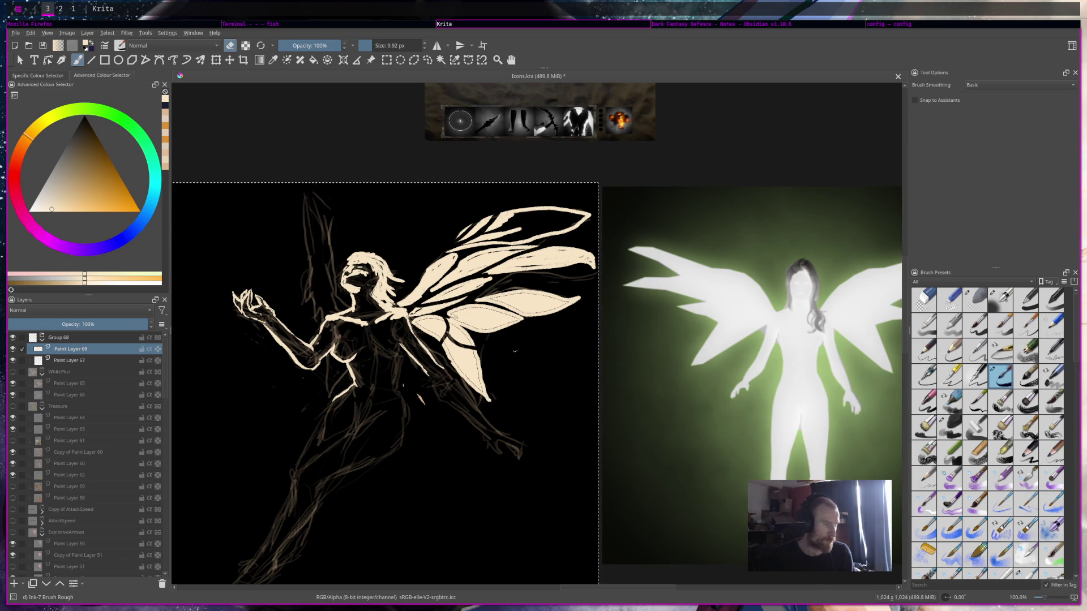
drag(443, 317, 518, 313)
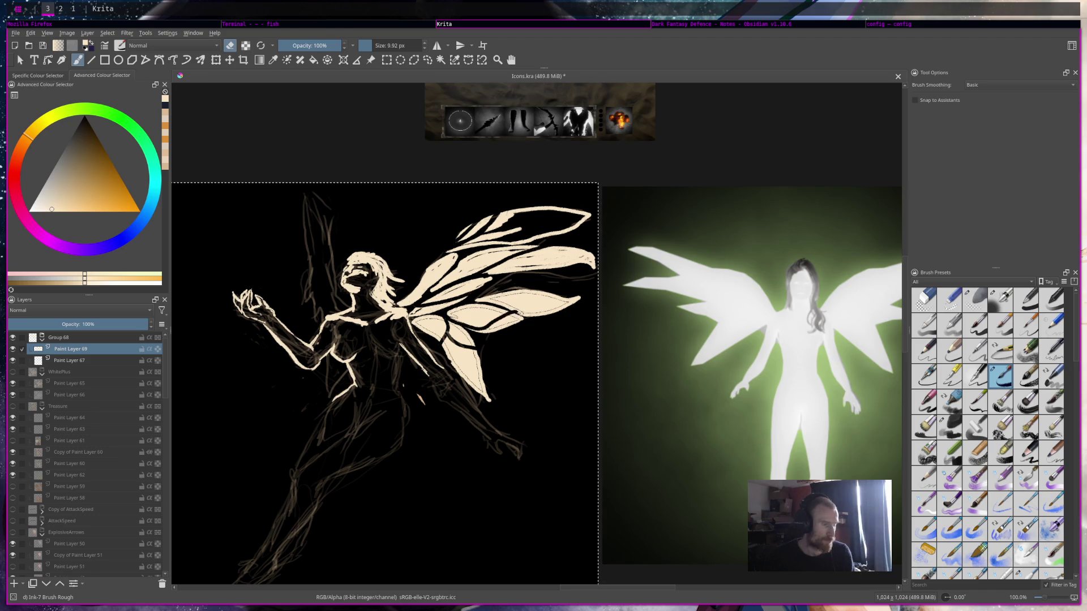
drag(445, 315, 598, 323)
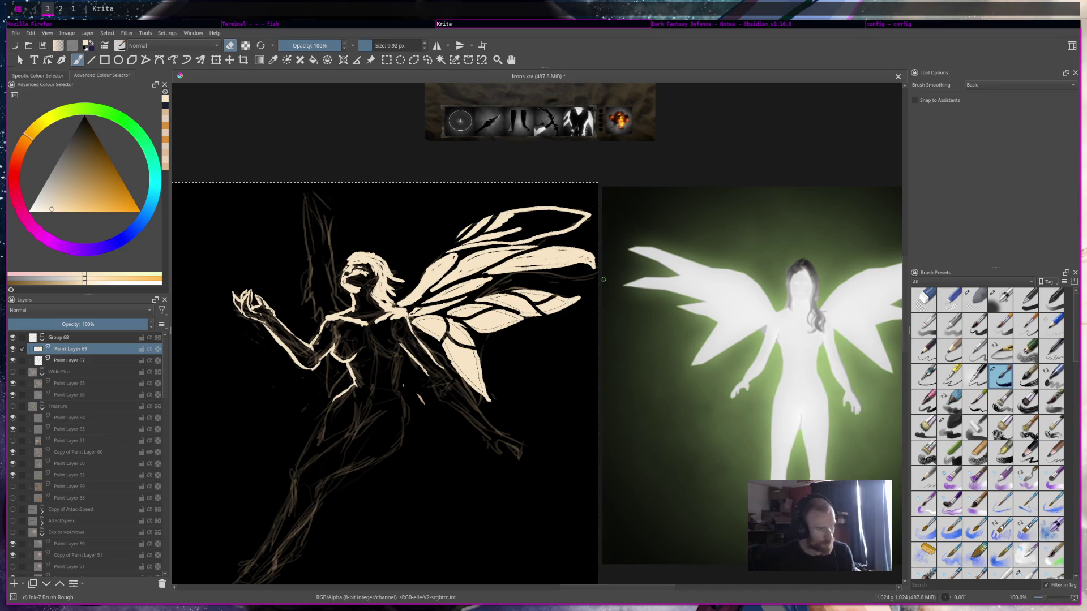
Patch the gap in the upper wing with a cream fill, undoing one that flooded the canvas.
scroll(603, 279, down, 2)
scroll(604, 279, down, 2)
scroll(603, 279, up, 6)
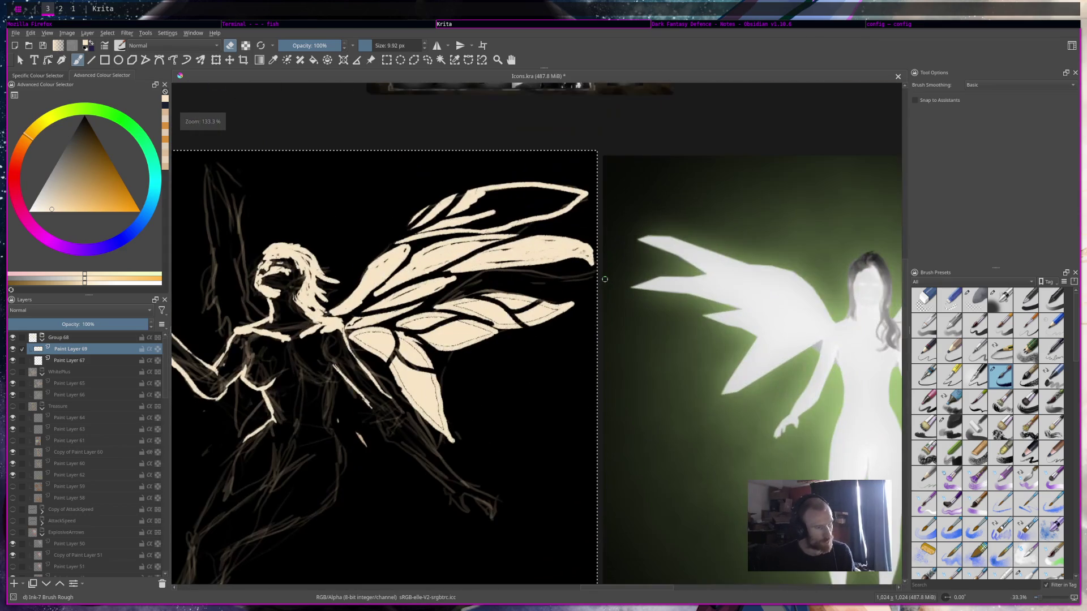
key(f)
key(b)
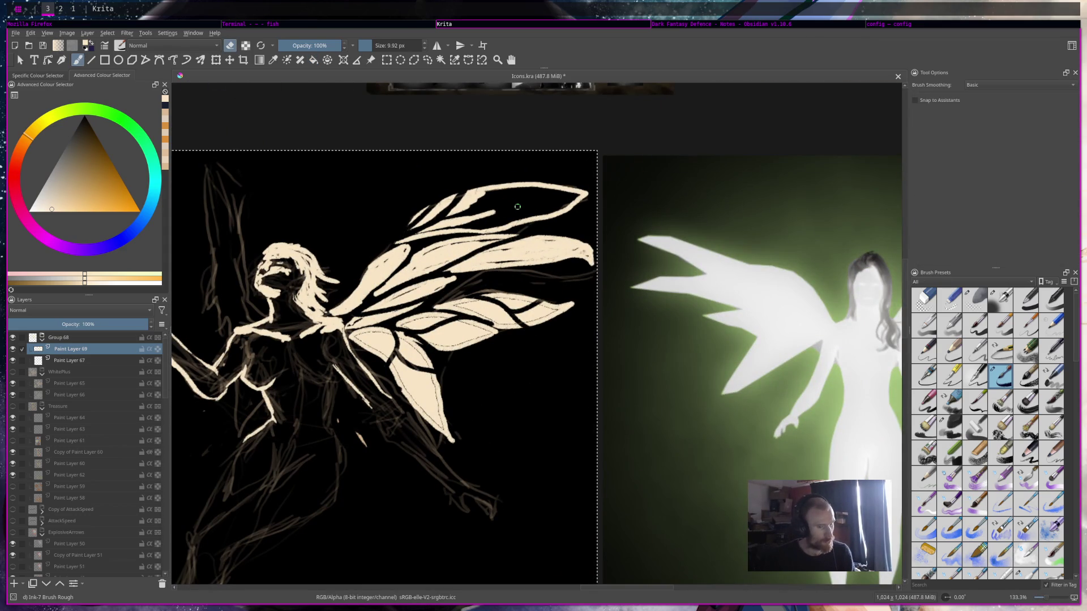
key(f)
click(520, 210)
key(ctrl+z)
key(b)
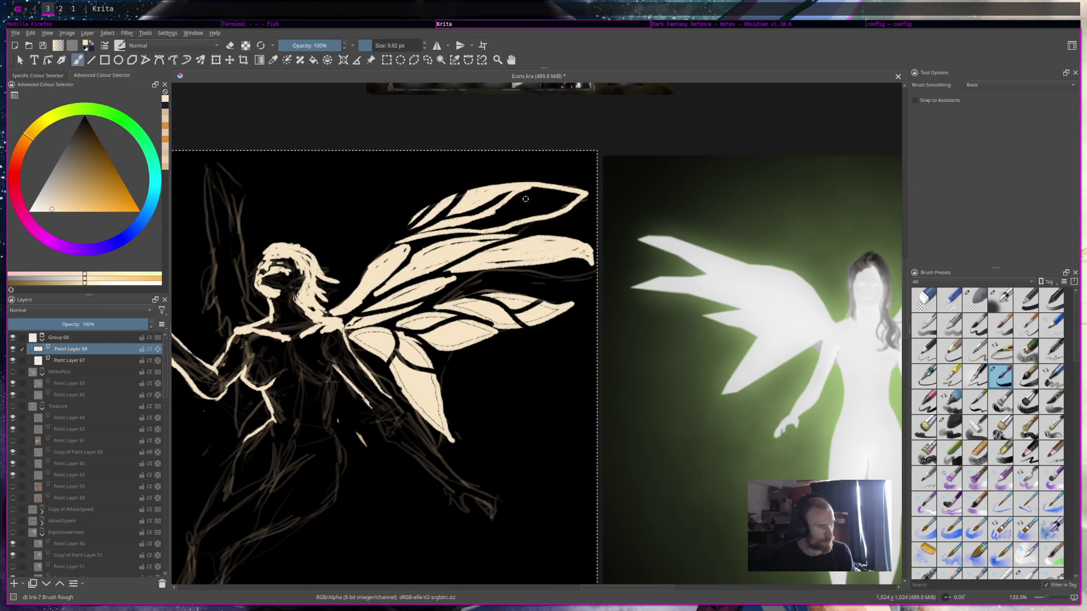
key(f)
click(568, 214)
scroll(568, 215, down, 4)
scroll(568, 214, down, 1)
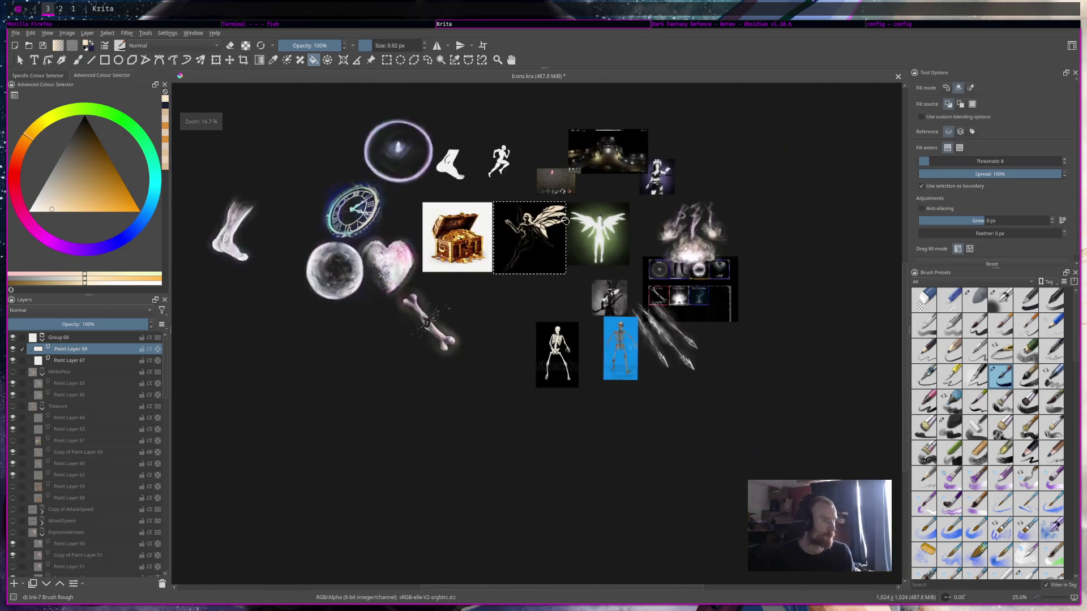
Paint a thin cream stroke from the fairy's neck up along the charcoal staff line.
scroll(542, 222, up, 2)
scroll(542, 222, up, 3)
key(b)
scroll(542, 222, down, 4)
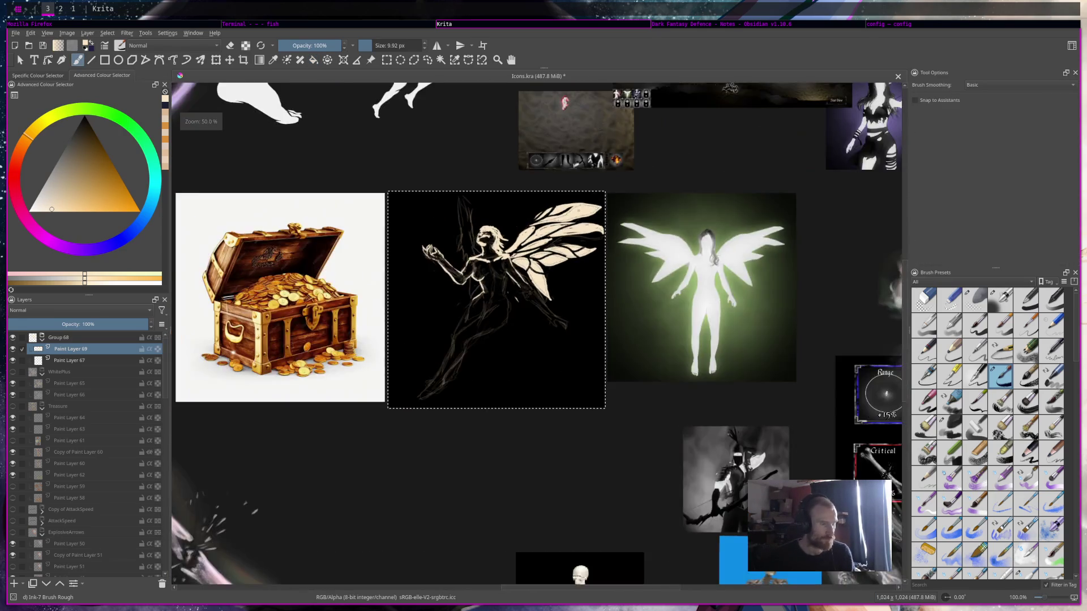
scroll(474, 221, up, 3)
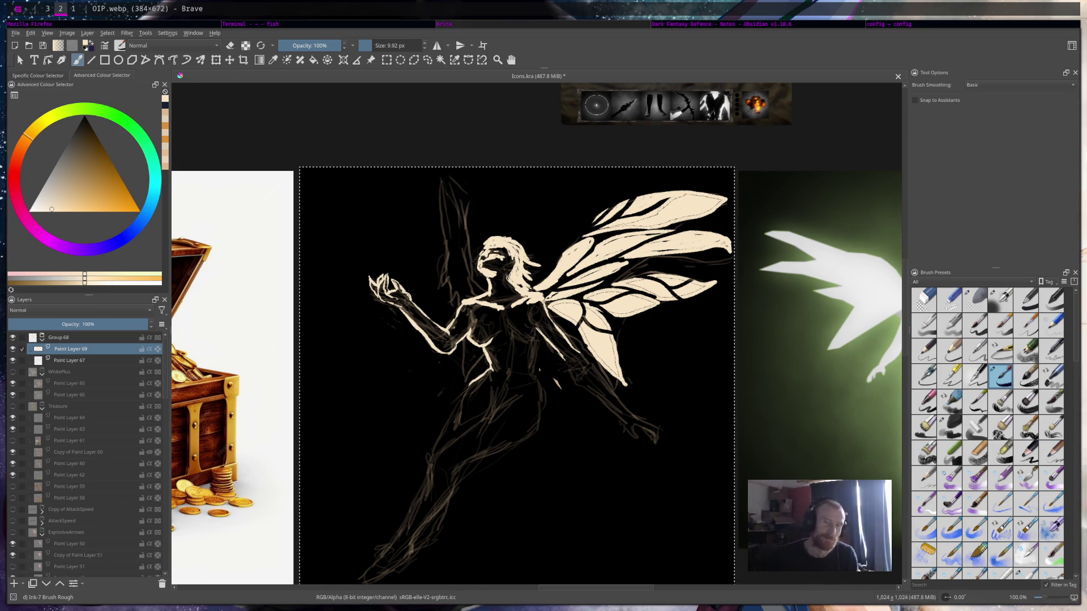
scroll(584, 250, up, 1)
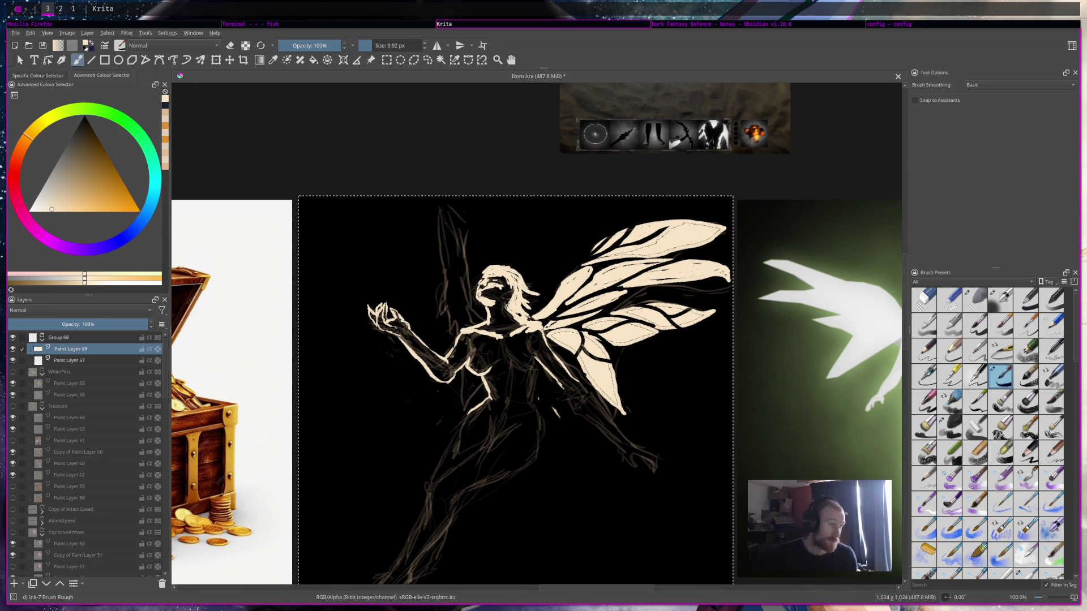
key(e)
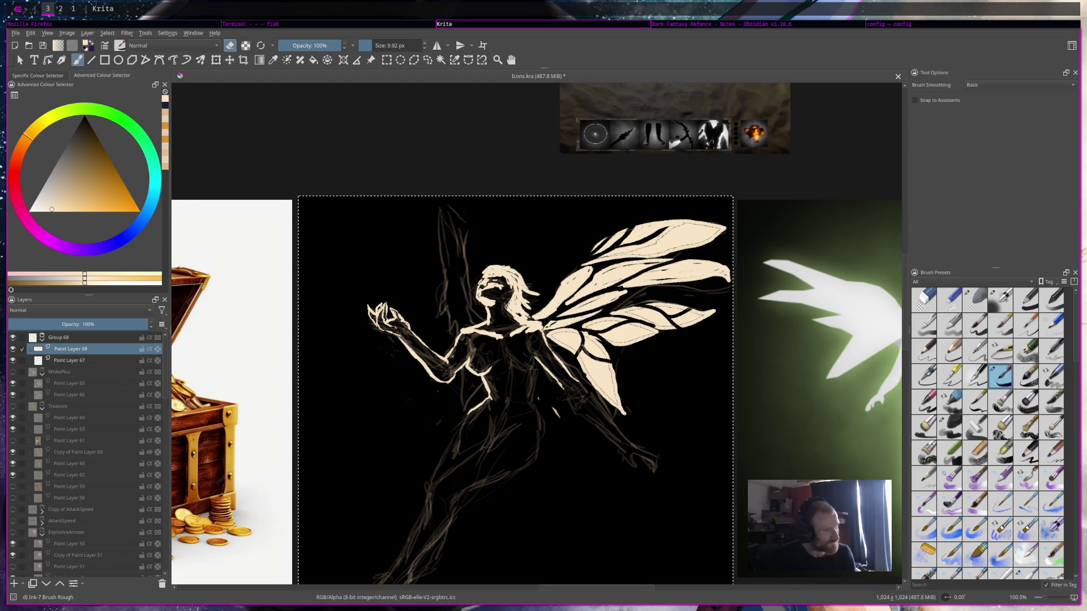
drag(684, 199, 679, 199)
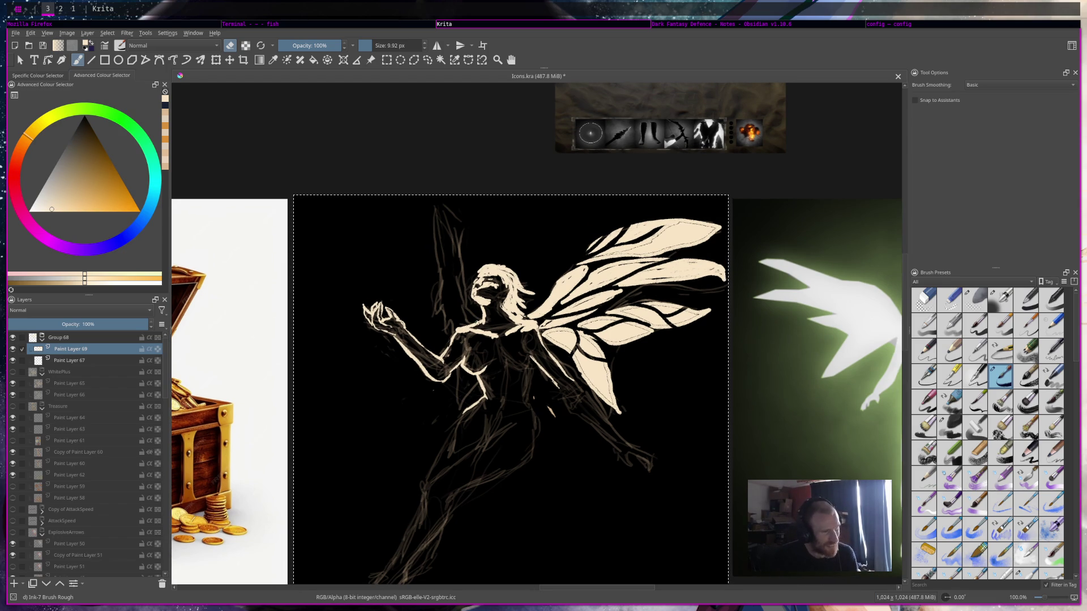
key(e)
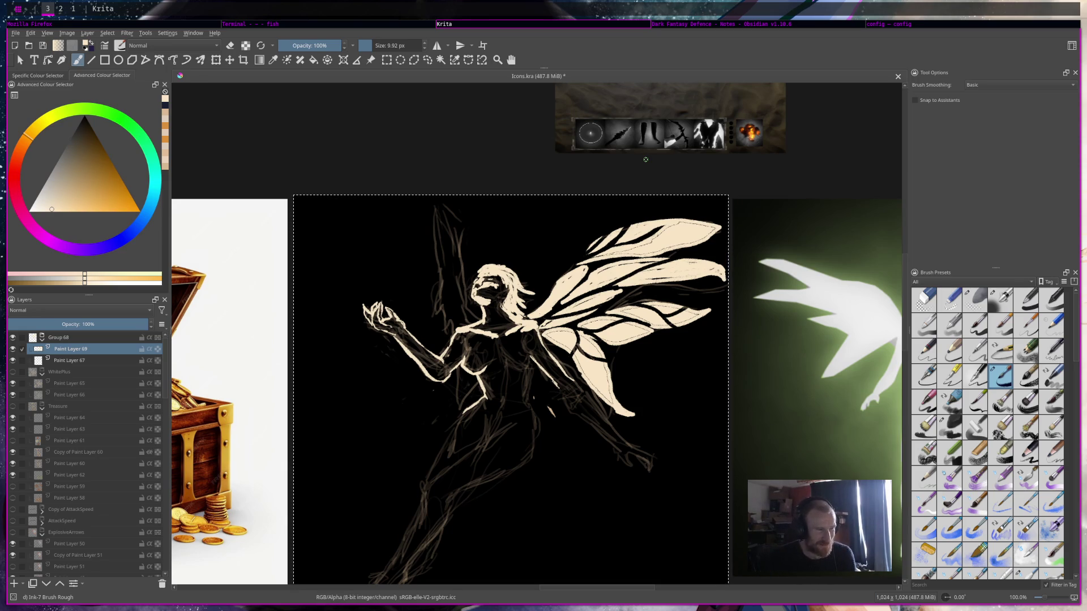
key(e)
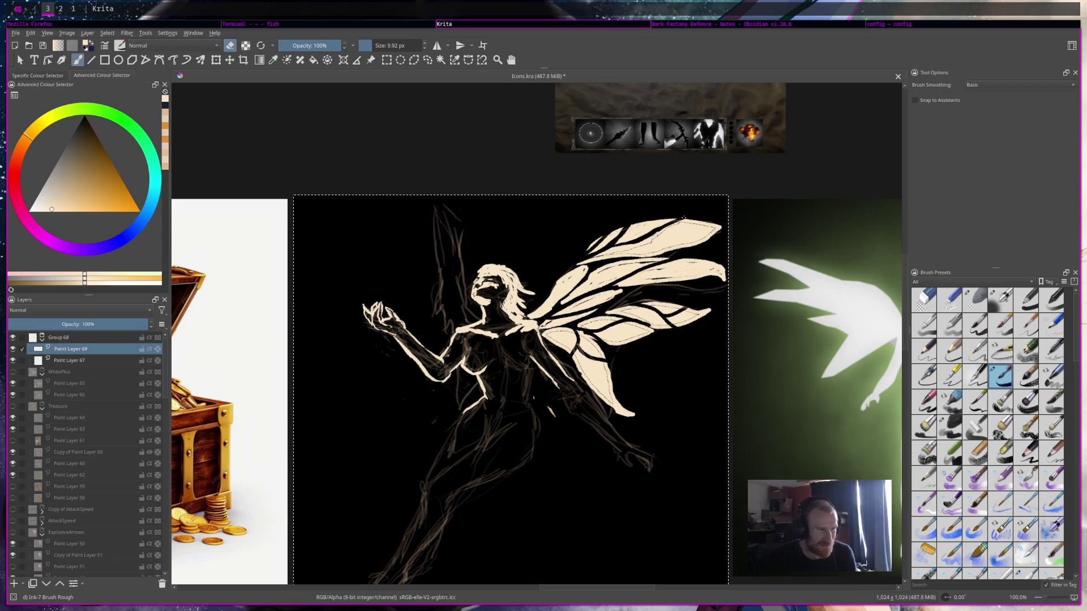
key(e)
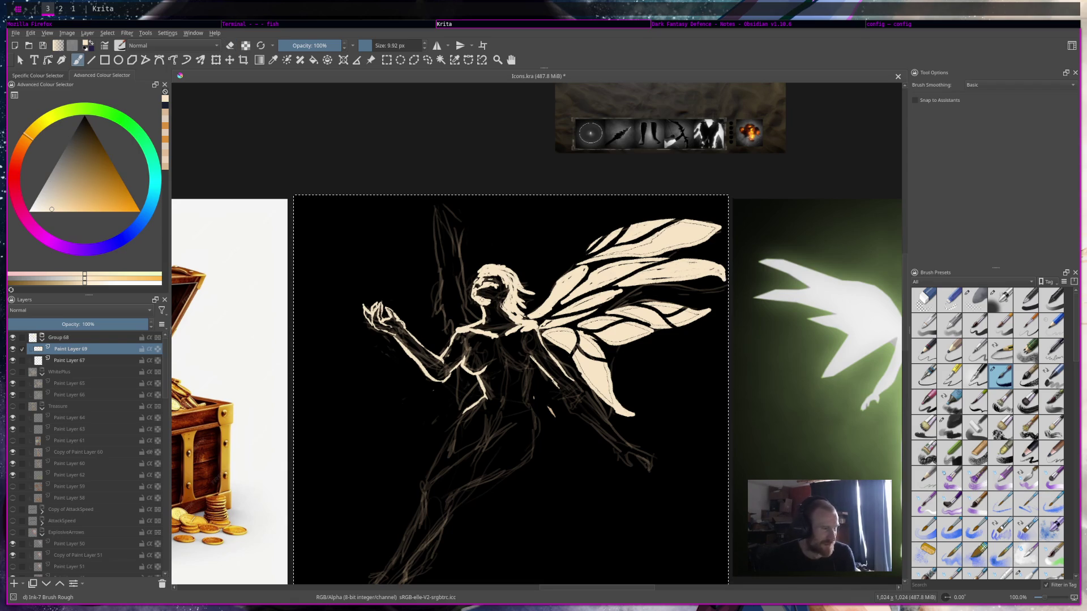
drag(475, 318, 453, 216)
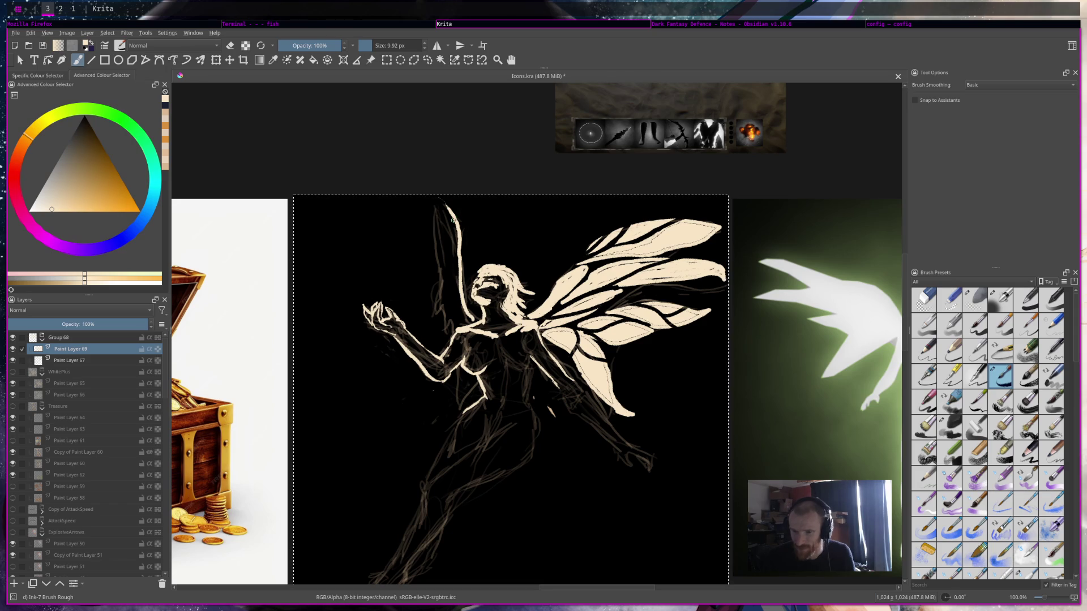
Fill out the raised arm with cream strokes below the head, erasing part to slim it.
key(e)
key(e)
mouse_move(441, 218)
mouse_down()
mouse_move(459, 271)
mouse_move(456, 255)
mouse_move(452, 265)
mouse_move(442, 254)
mouse_move(459, 249)
mouse_up()
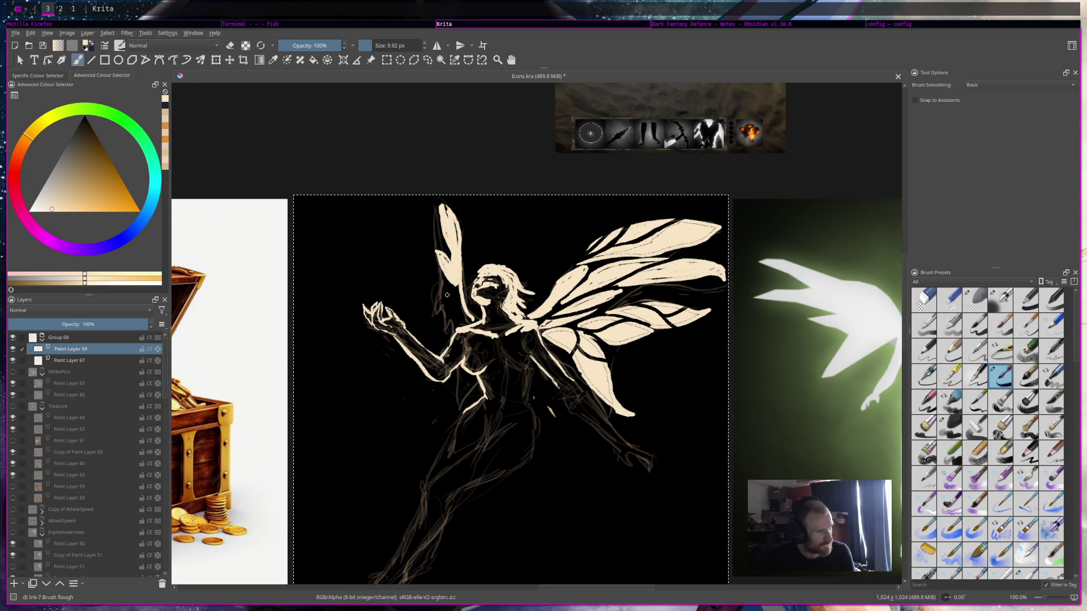
drag(453, 291, 466, 324)
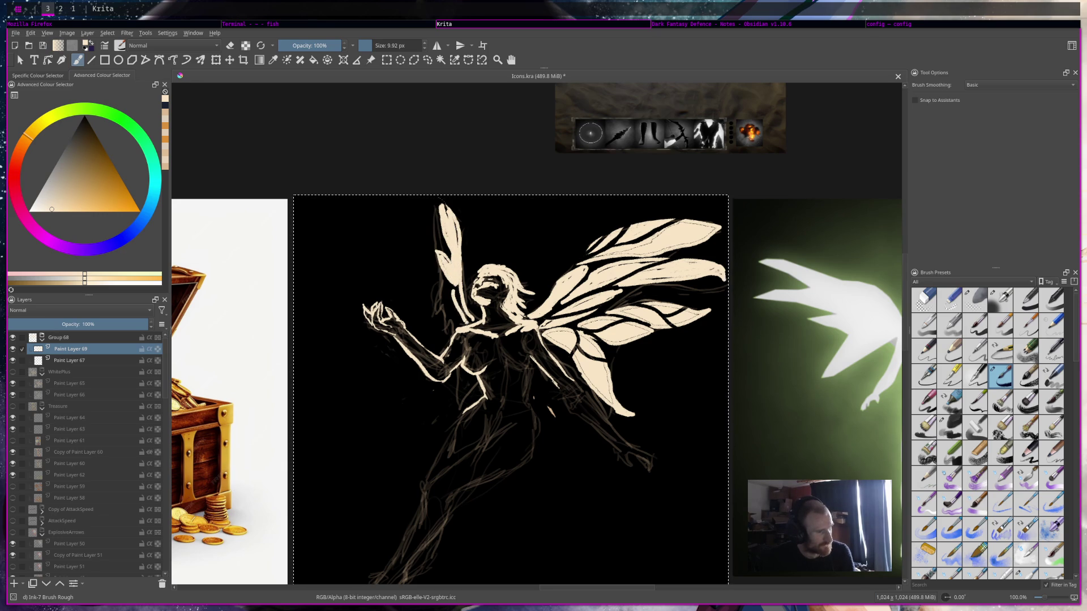
mouse_move(446, 282)
mouse_down()
mouse_move(464, 326)
mouse_move(437, 309)
mouse_up()
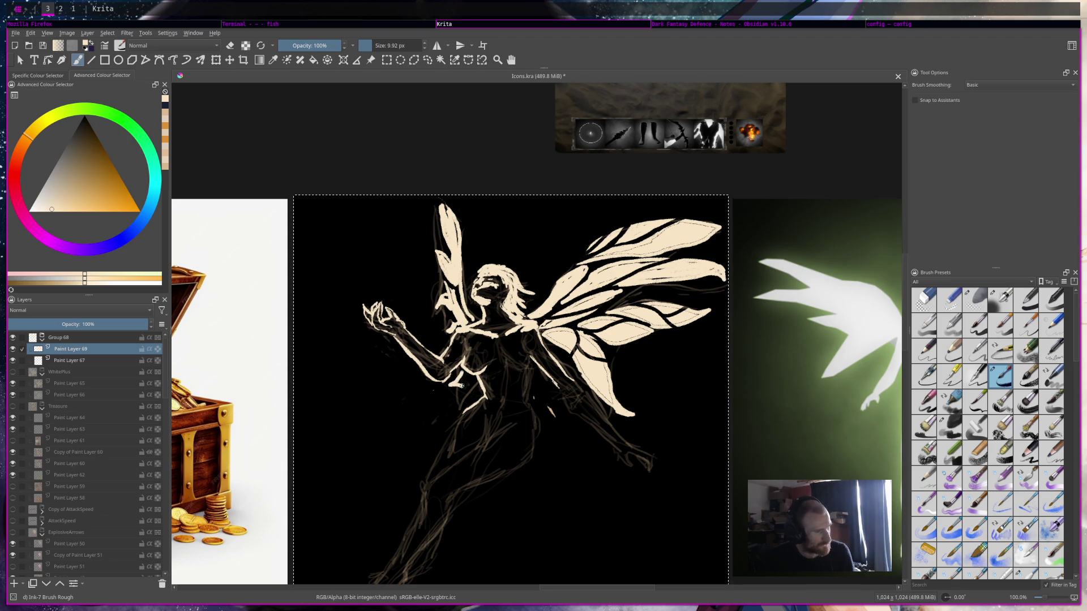
key(e)
drag(453, 221, 456, 289)
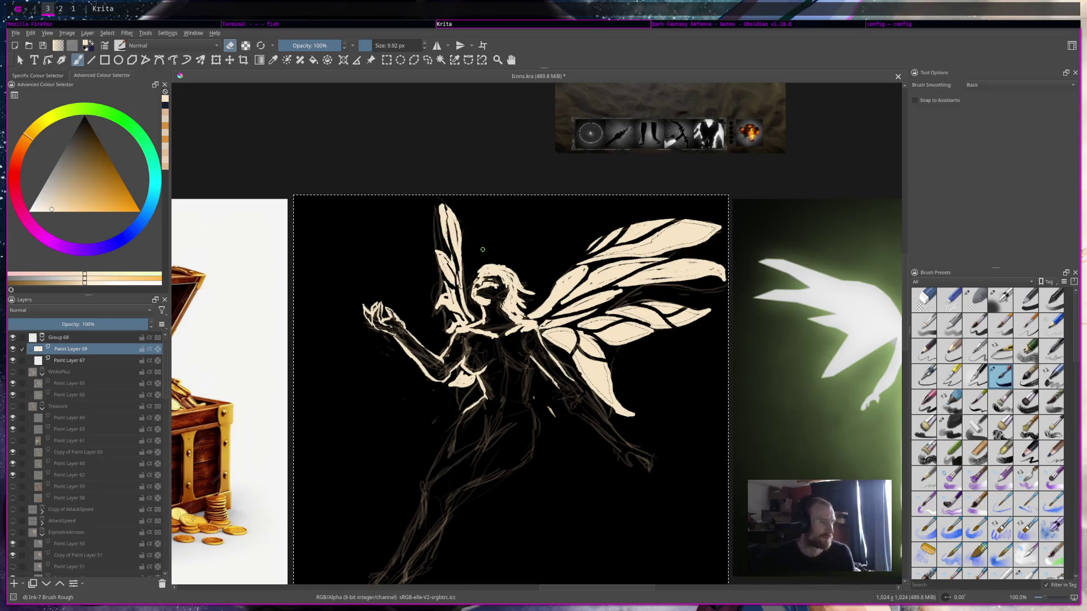
key(2)
key(1)
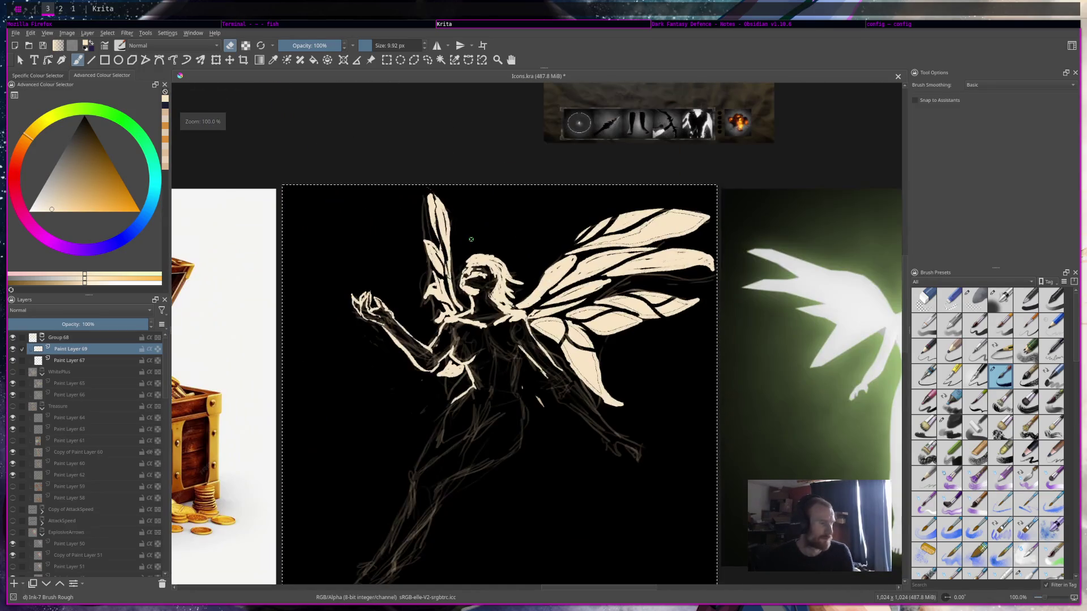
key(e)
Touch up the cream near the fairy's hip and save Icons.kra.
drag(448, 392, 440, 406)
key(e)
mouse_move(445, 367)
mouse_down()
mouse_move(439, 397)
mouse_move(448, 383)
mouse_up()
key(e)
key(e)
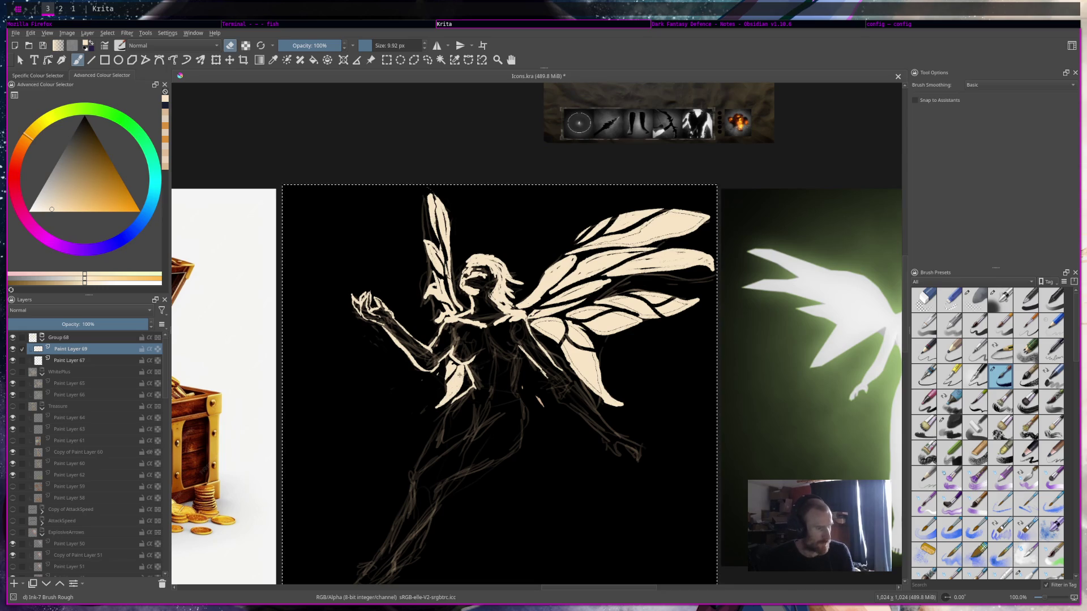
key(minus)
key(minus)
key(minus)
key(plus)
key(plus)
key(plus)
key(plus)
key(plus)
key(plus)
key(plus)
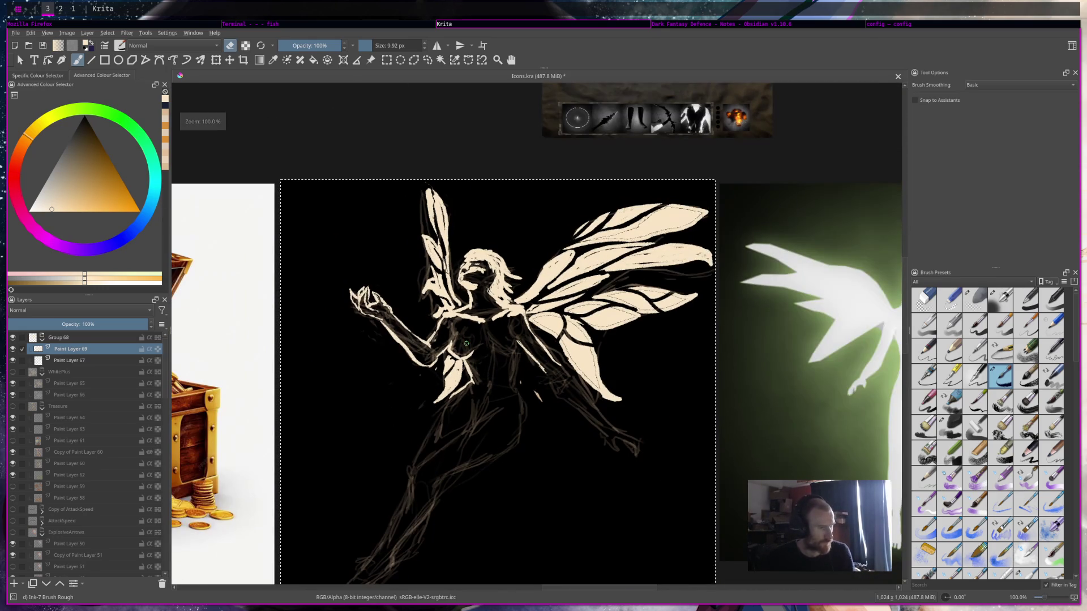
key(ctrl+s)
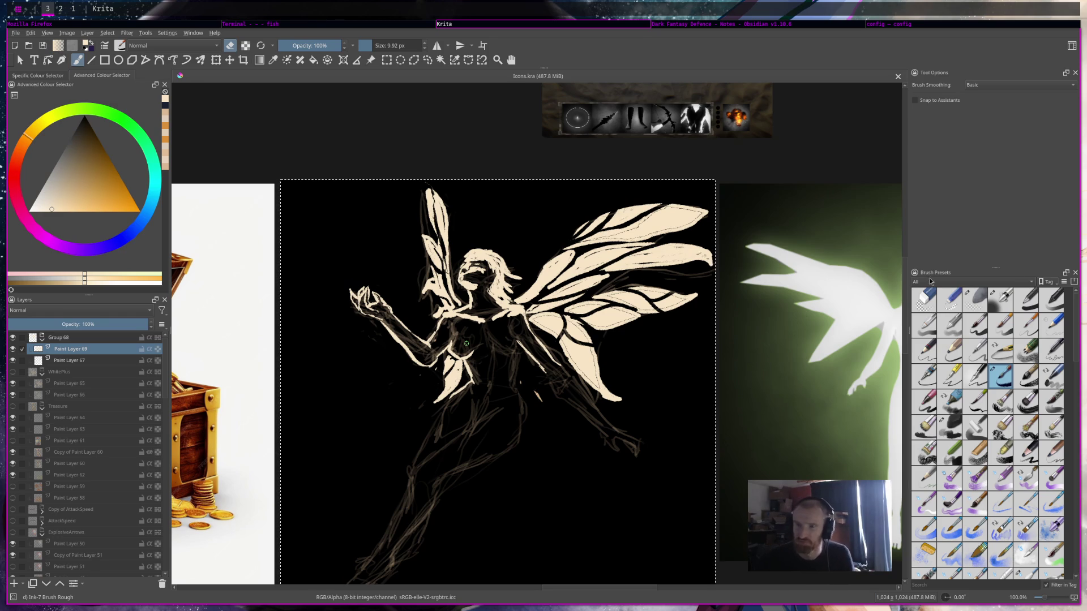
drag(666, 278, 667, 274)
scroll(634, 255, down, 3)
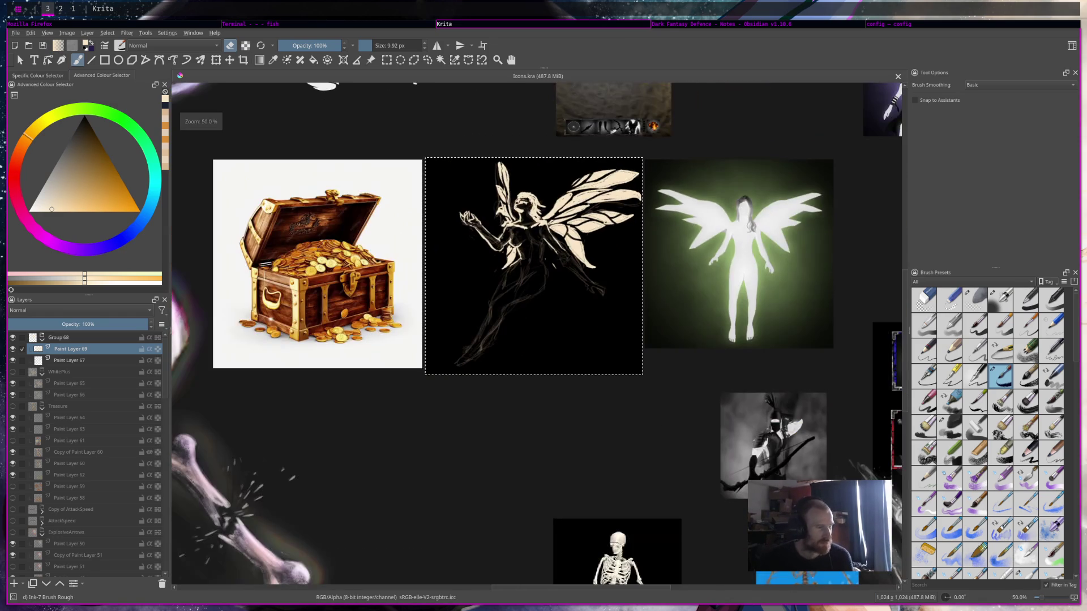
Hide and reshow sketch layer Paint Layer 67 to check the cream lines.
drag(617, 239, 566, 266)
scroll(548, 257, up, 1)
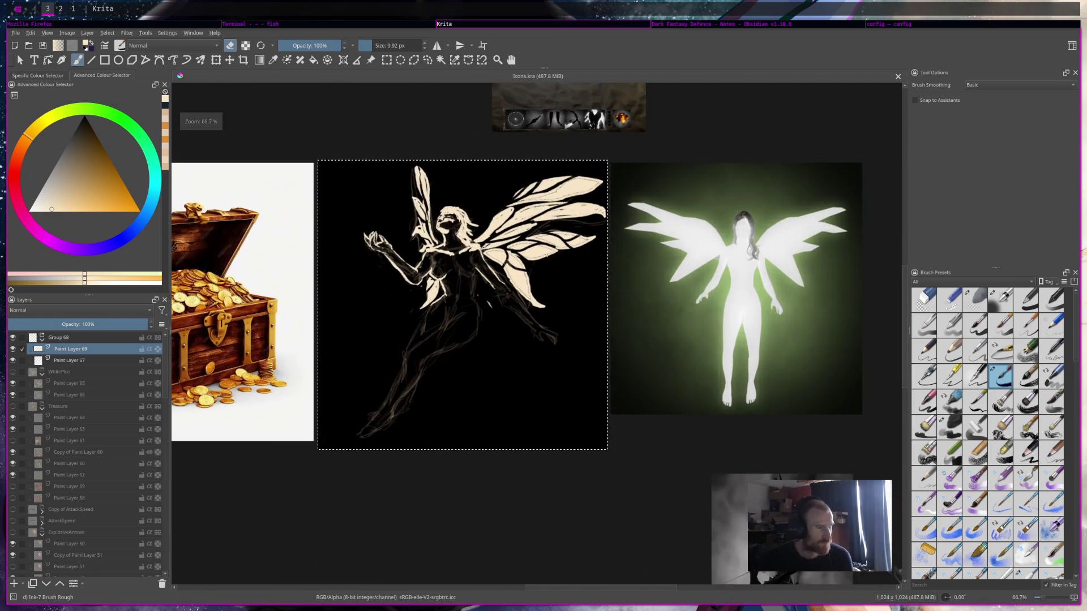
scroll(548, 256, up, 1)
scroll(538, 328, up, 1)
scroll(538, 329, down, 1)
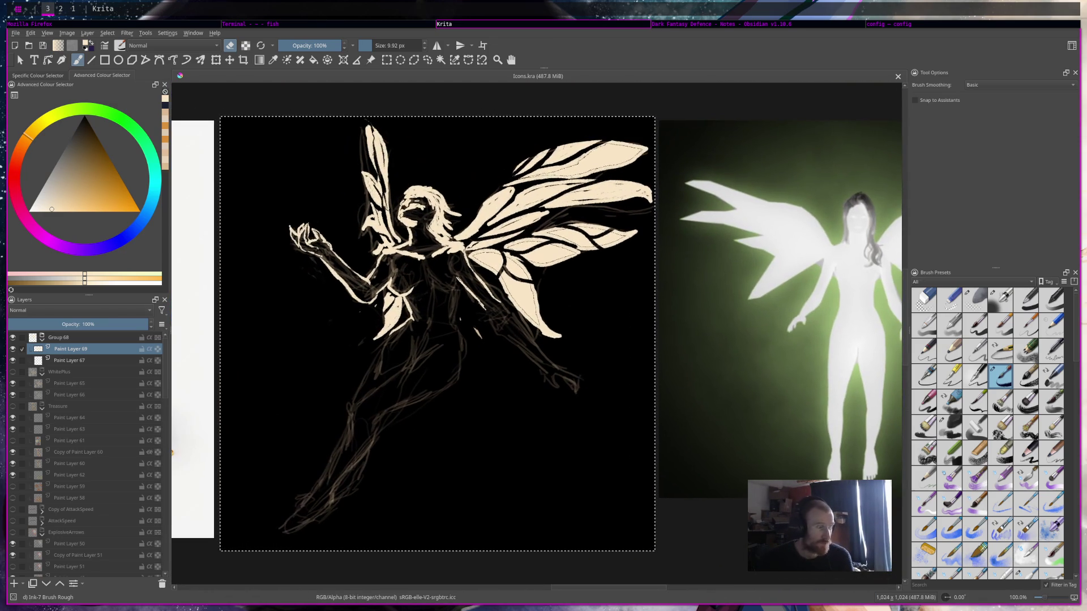
click(13, 361)
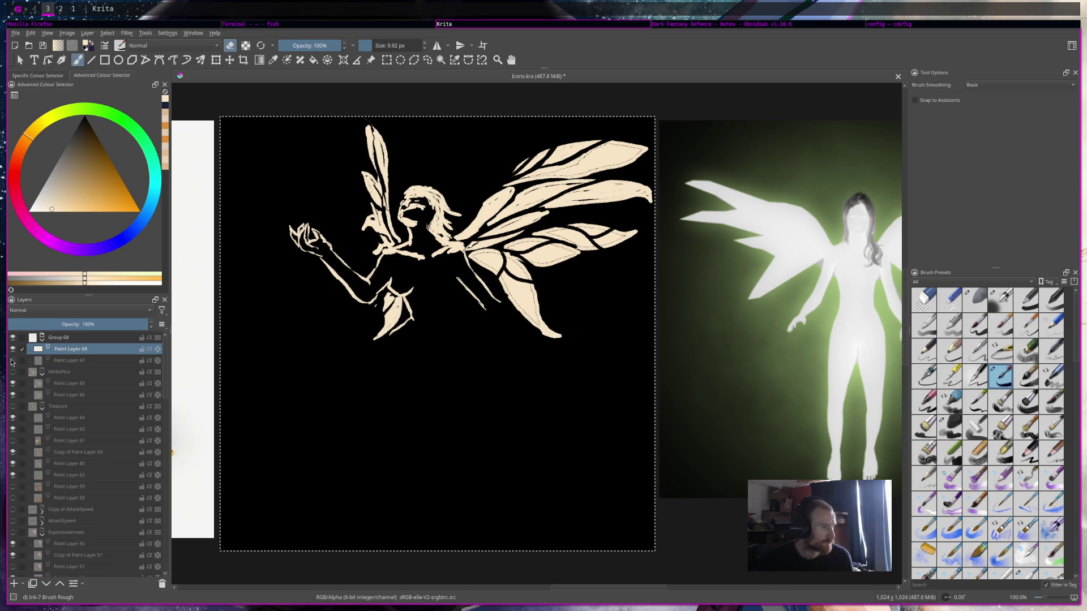
click(13, 361)
drag(551, 353, 537, 361)
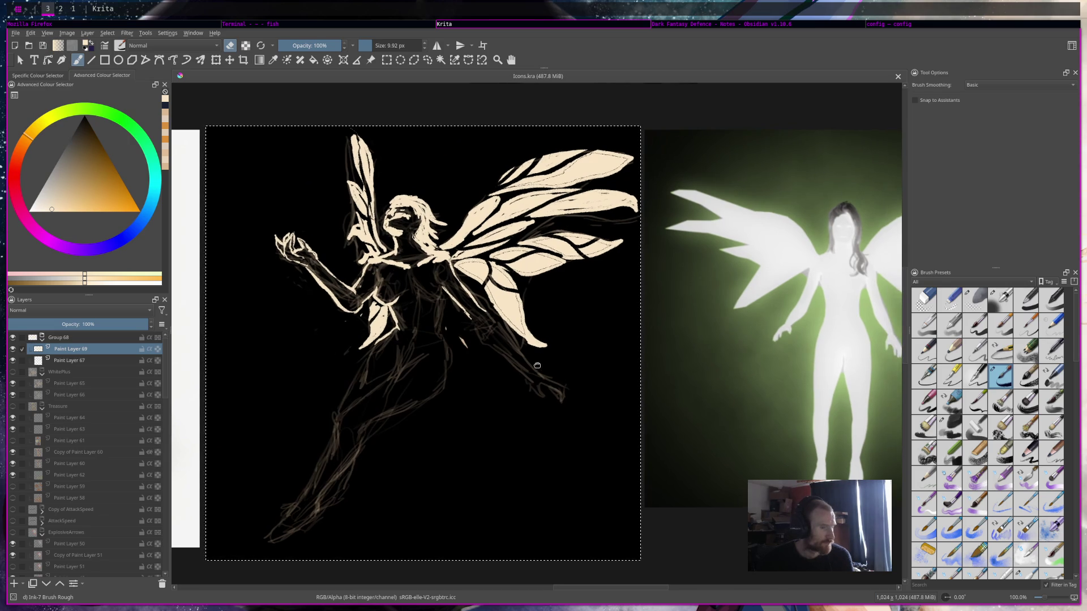
Draw cream outlines from the torso and hip down the leg toward the knee.
key(e)
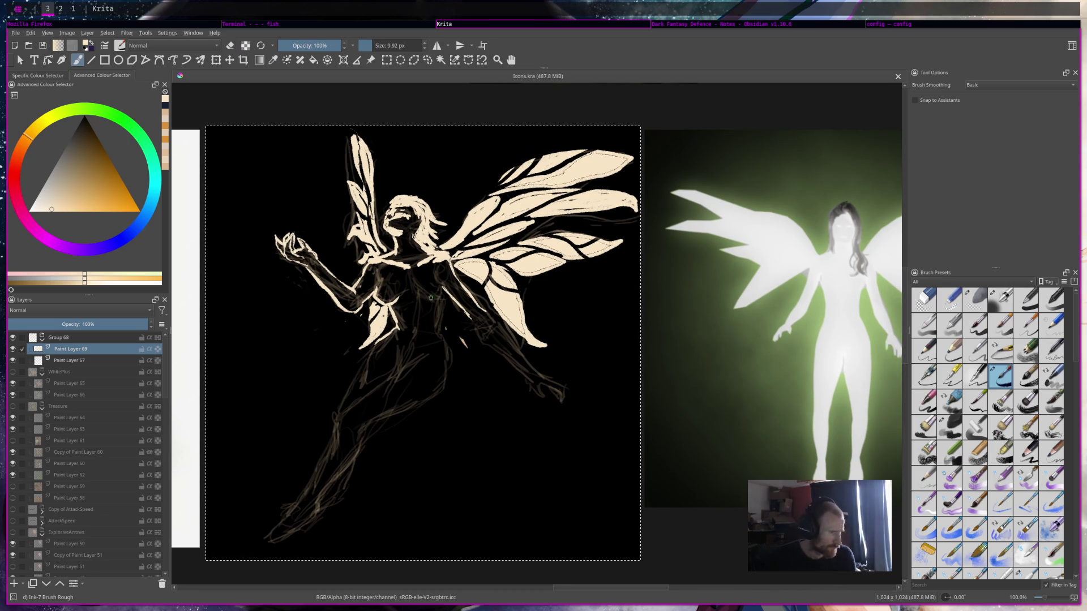
click(428, 296)
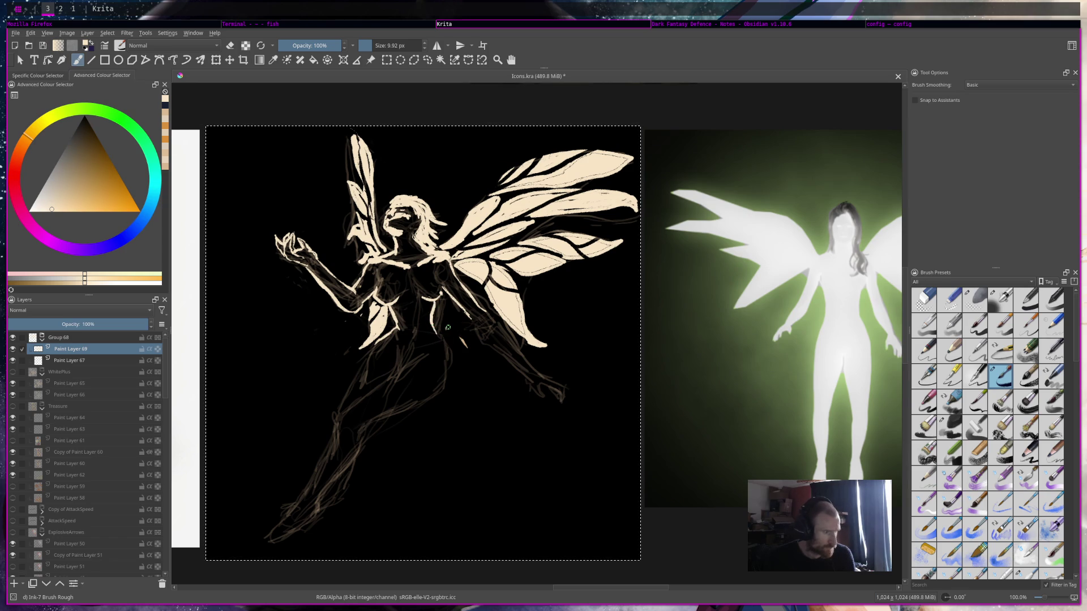
mouse_move(441, 336)
mouse_down()
mouse_move(447, 361)
mouse_move(414, 403)
mouse_move(379, 413)
mouse_up()
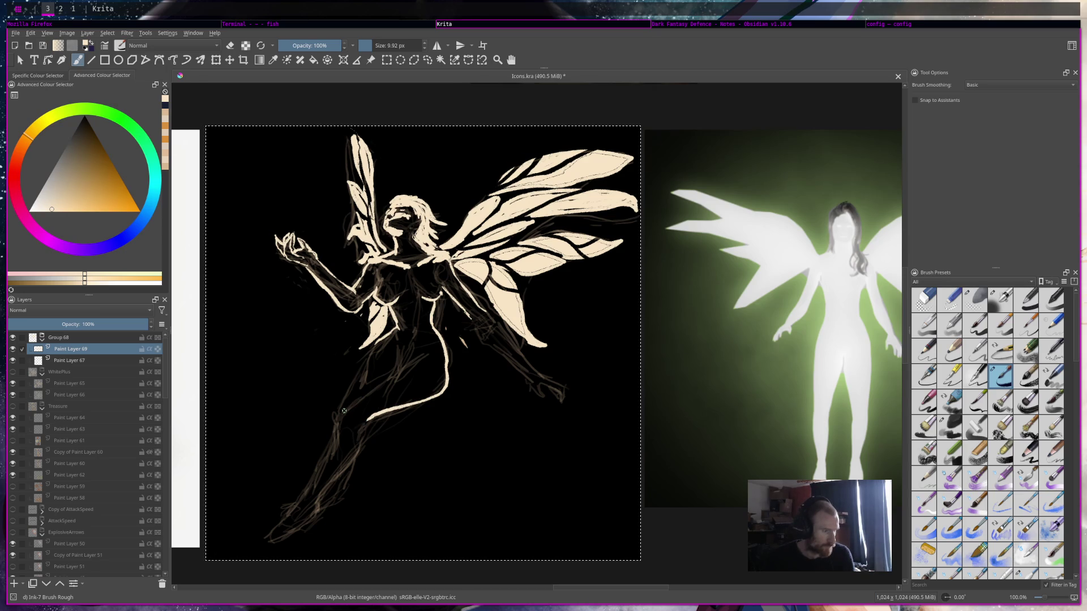
drag(380, 389, 341, 414)
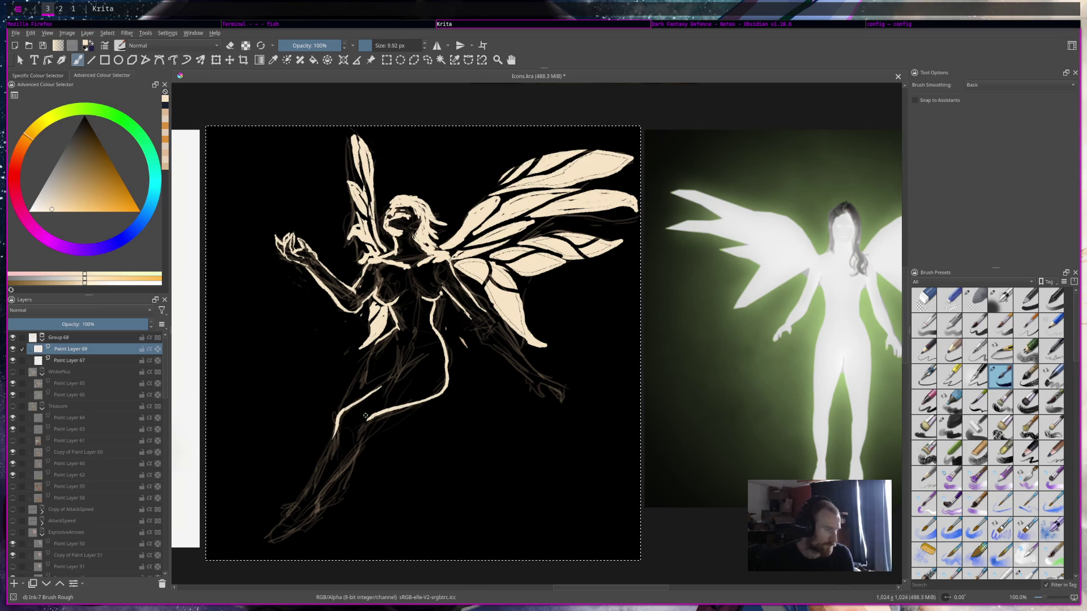
drag(371, 347, 339, 407)
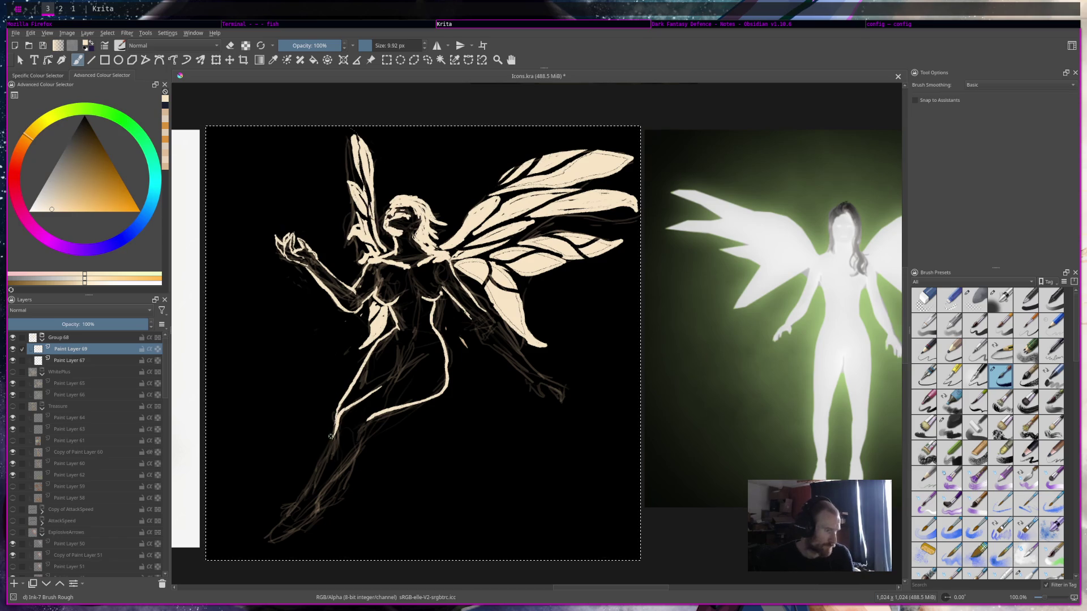
mouse_move(333, 437)
mouse_down()
mouse_move(266, 538)
mouse_move(316, 520)
mouse_up()
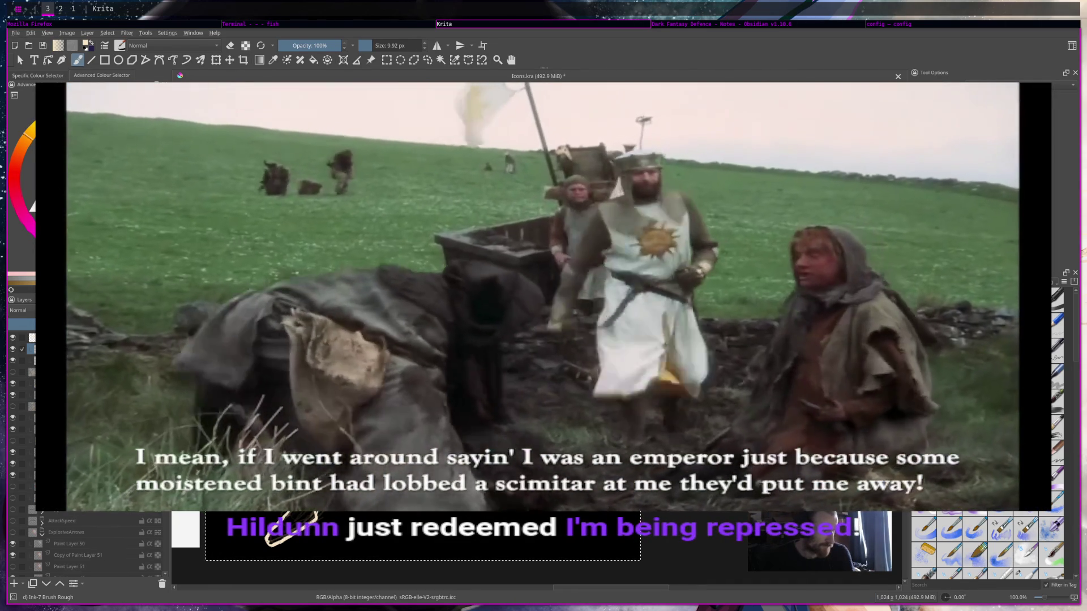
Toggle the brush's eraser mode on and off, ending back in painting mode.
key(e)
key(e)
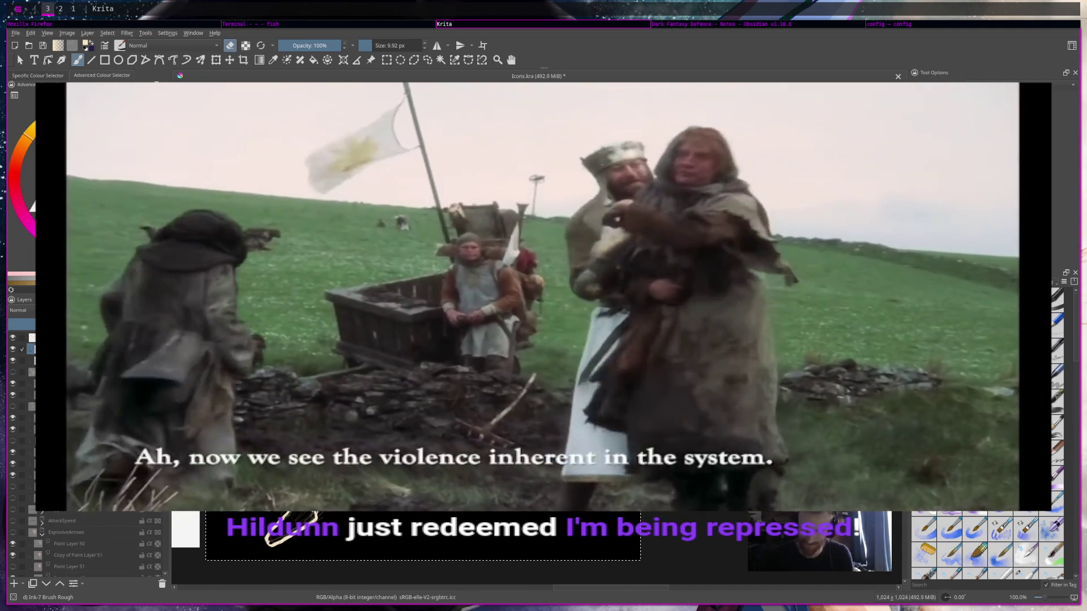
key(e)
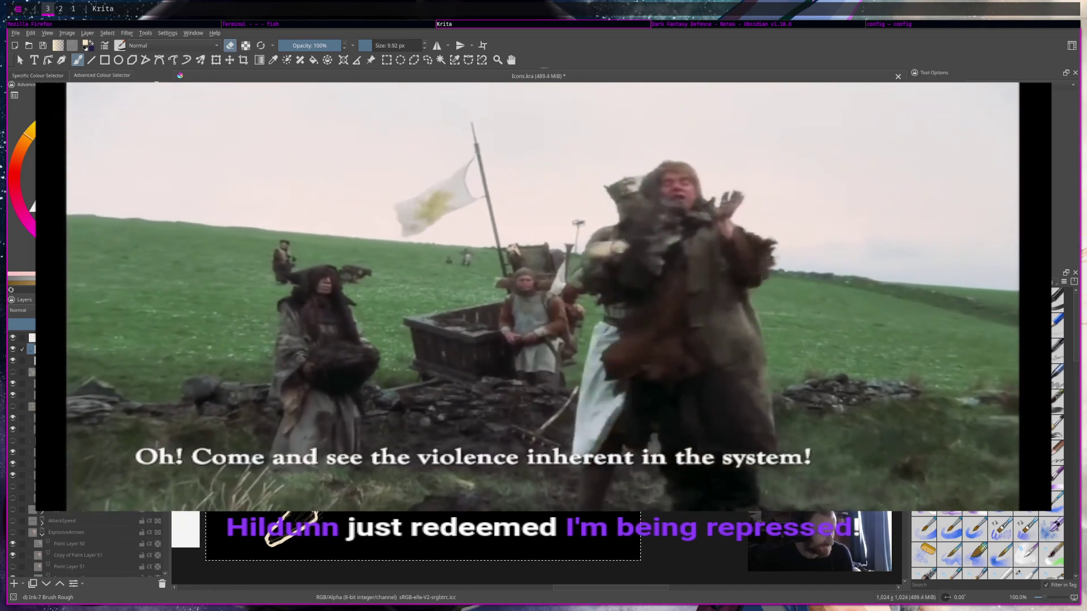
key(e)
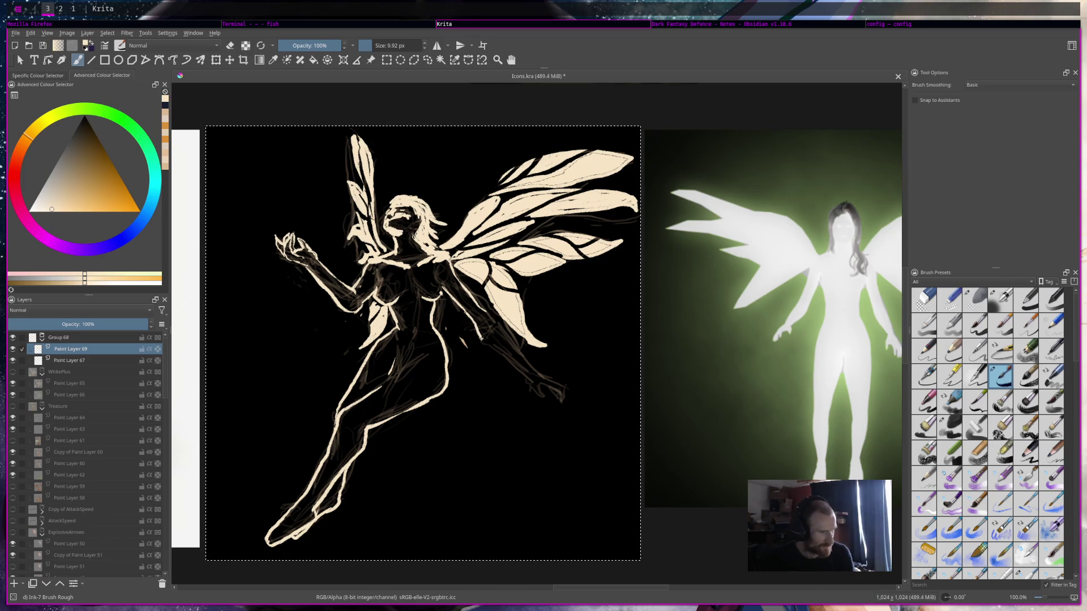
Undo the stray arm stroke, save Icons.kra, pick a new colour and add empty Paint Layer 70.
mouse_move(523, 374)
mouse_down()
mouse_move(548, 400)
mouse_move(514, 419)
mouse_up()
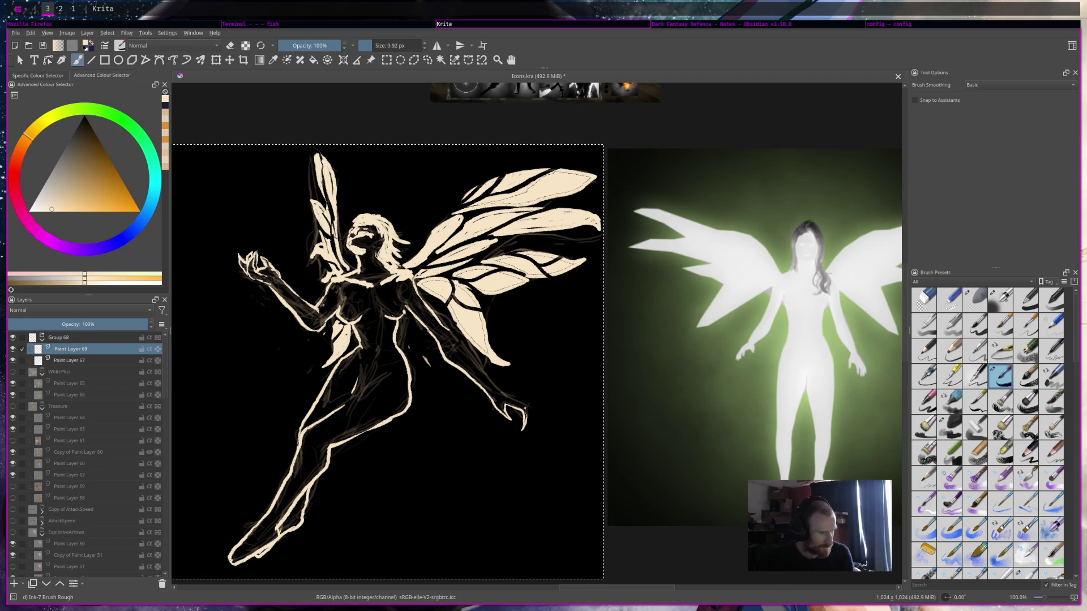
key(ctrl+z)
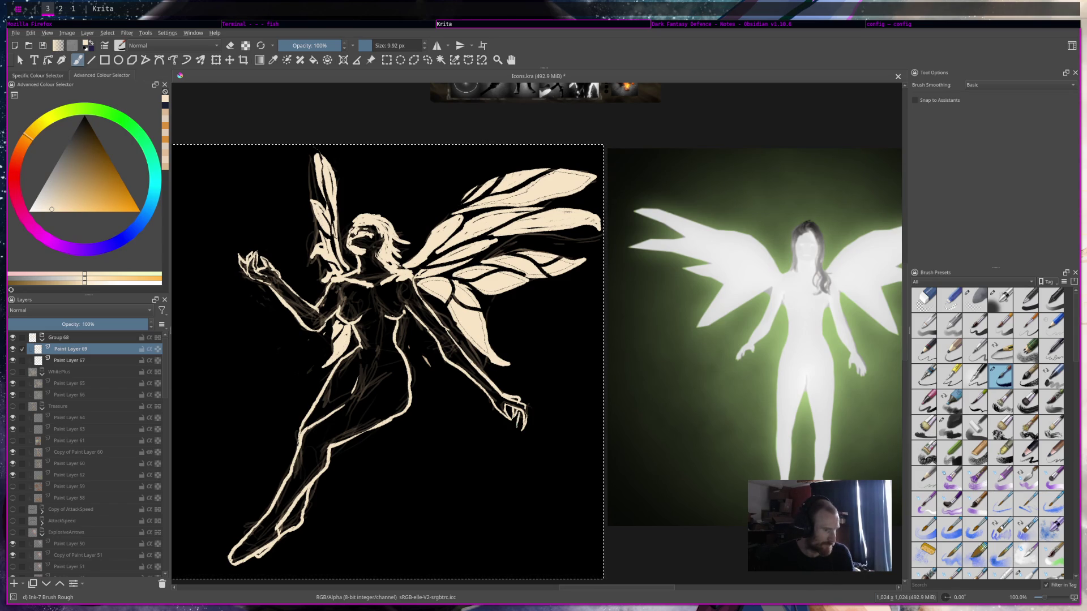
key(ctrl+s)
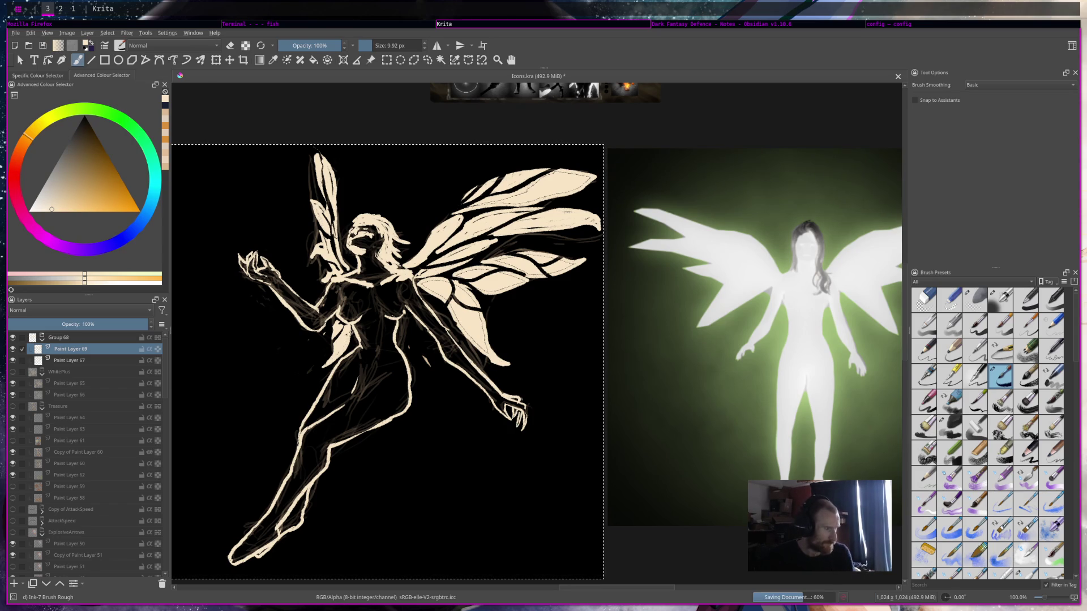
click(63, 193)
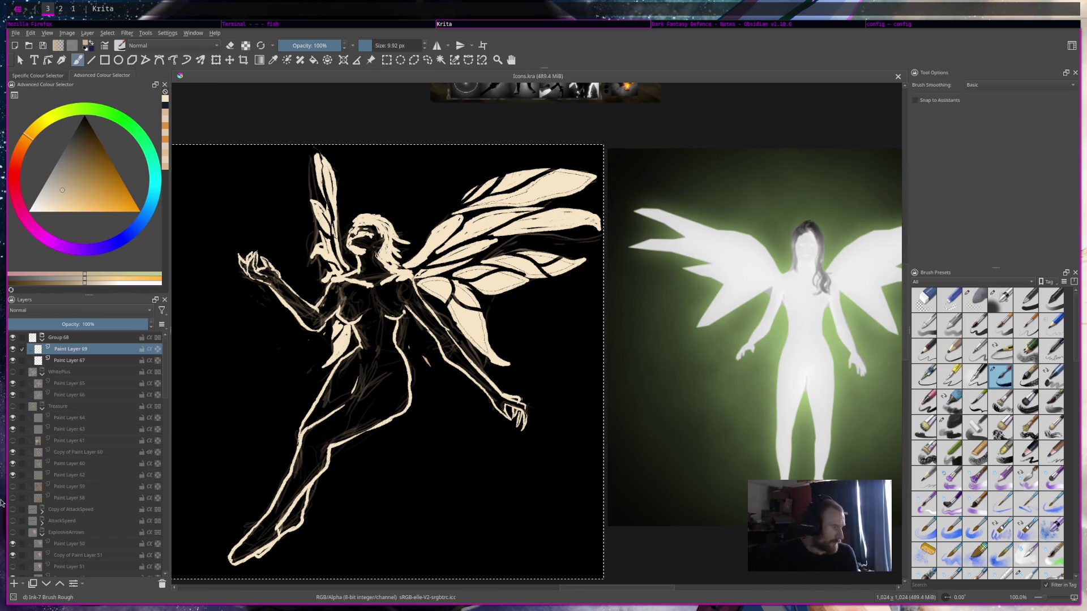
click(14, 584)
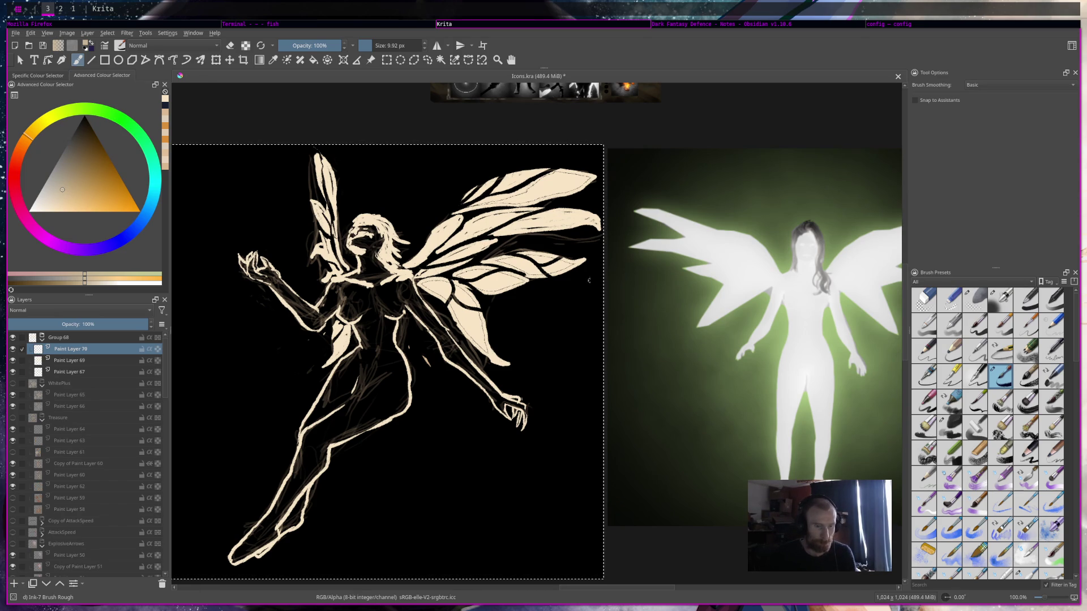
With the Charcoal Rock Soft brush, shade the fairy's face, mouth, neck and chest in grey tones.
click(950, 433)
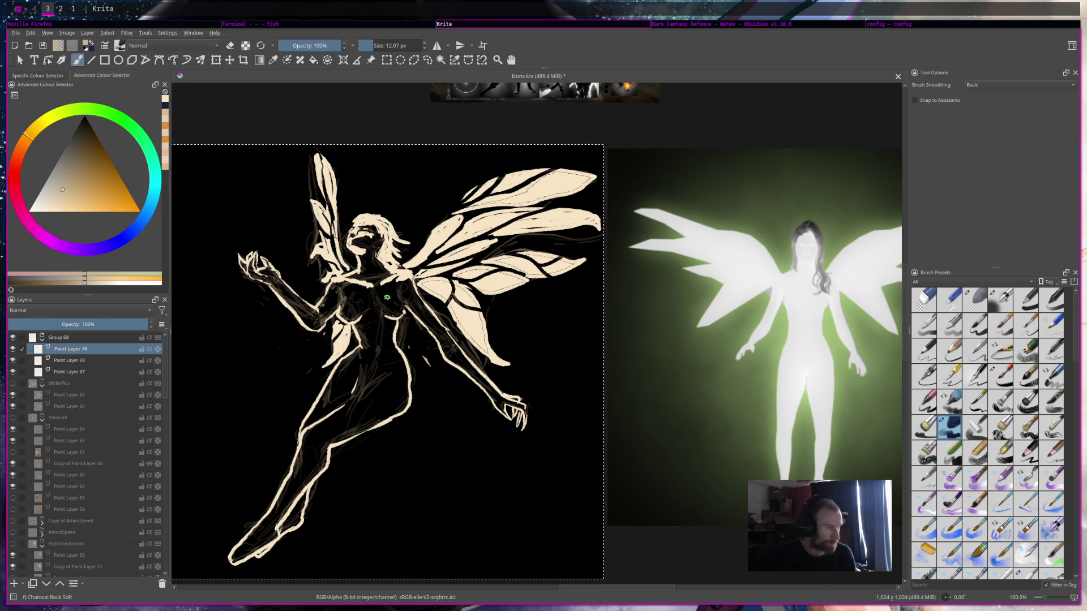
mouse_move(382, 295)
mouse_down()
mouse_move(389, 316)
mouse_move(391, 292)
mouse_up()
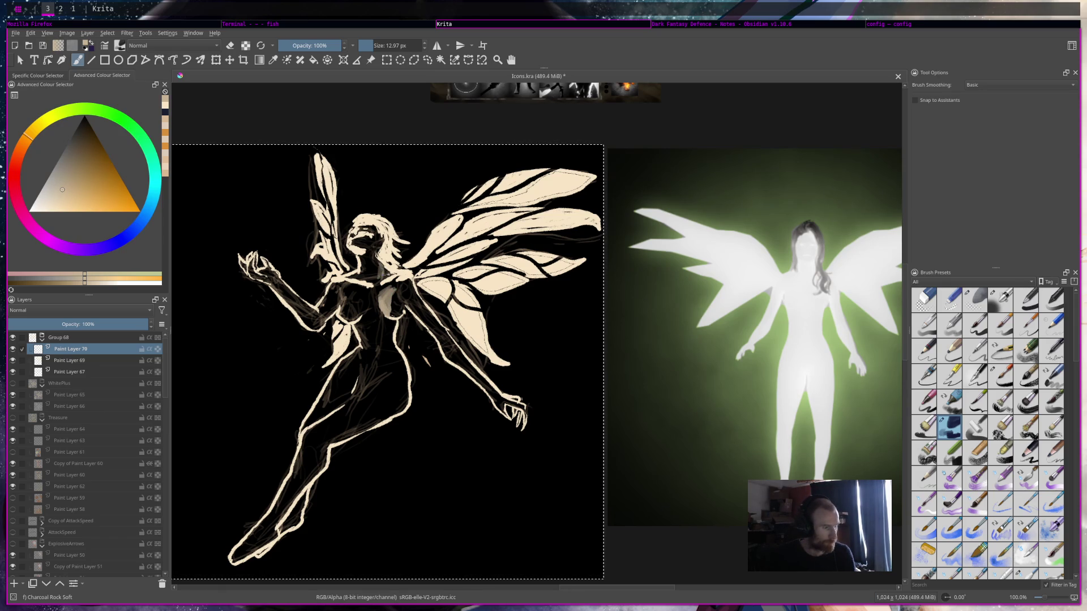
drag(381, 267, 383, 276)
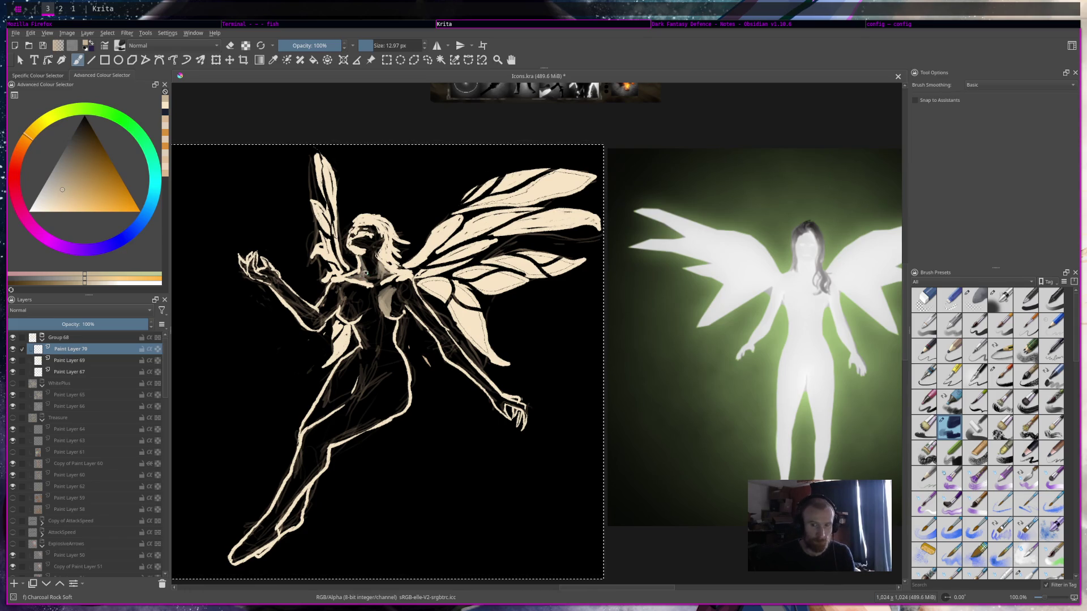
mouse_move(365, 238)
mouse_down()
mouse_move(372, 247)
mouse_move(364, 240)
mouse_up()
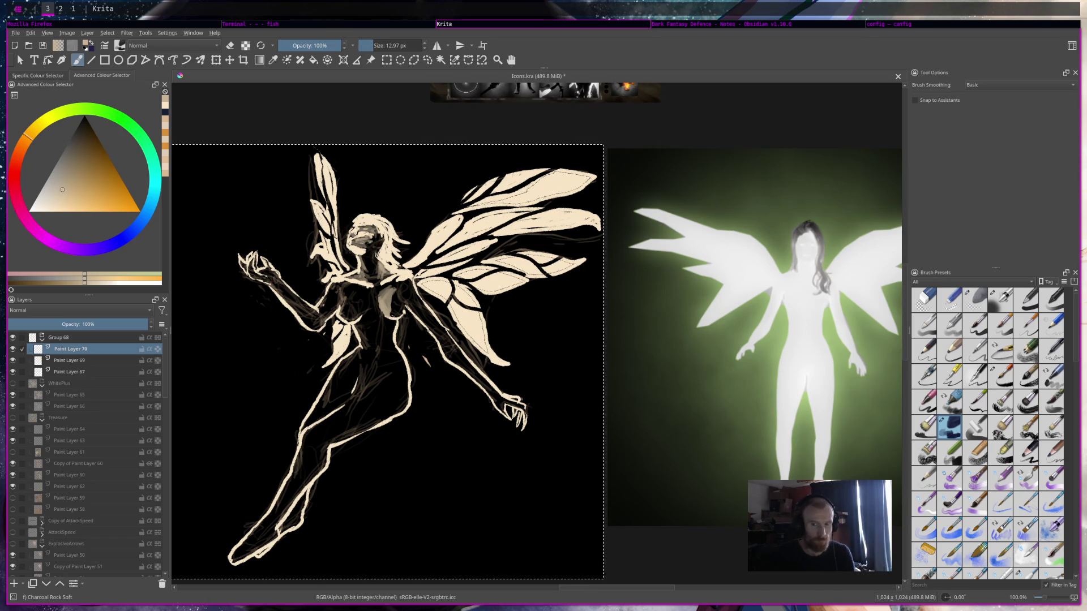
drag(374, 240, 373, 252)
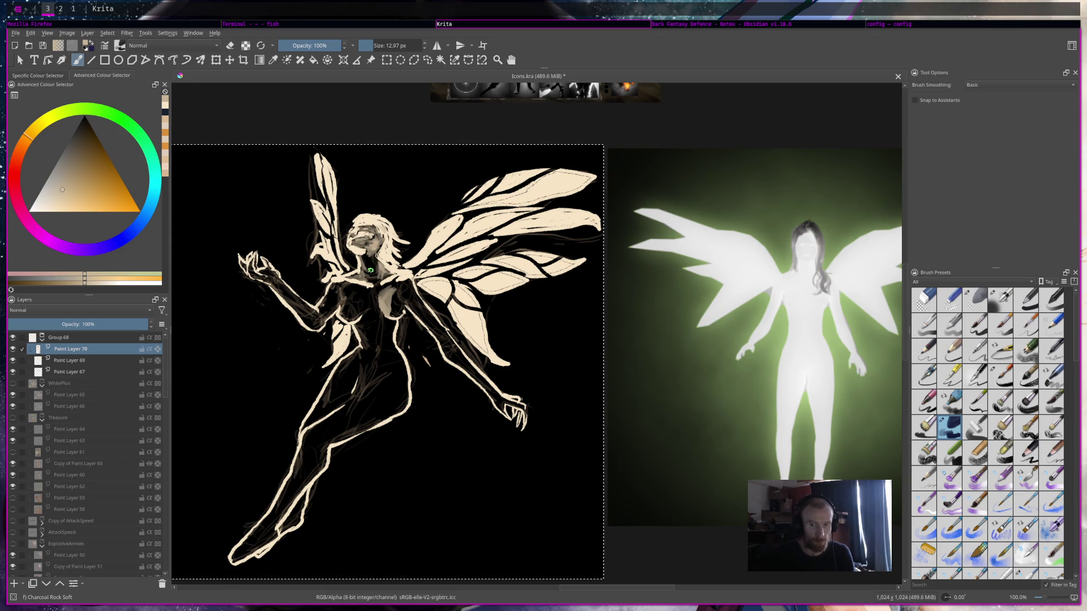
mouse_move(344, 293)
mouse_down()
mouse_move(345, 308)
mouse_move(399, 295)
mouse_move(369, 296)
mouse_move(384, 296)
mouse_up()
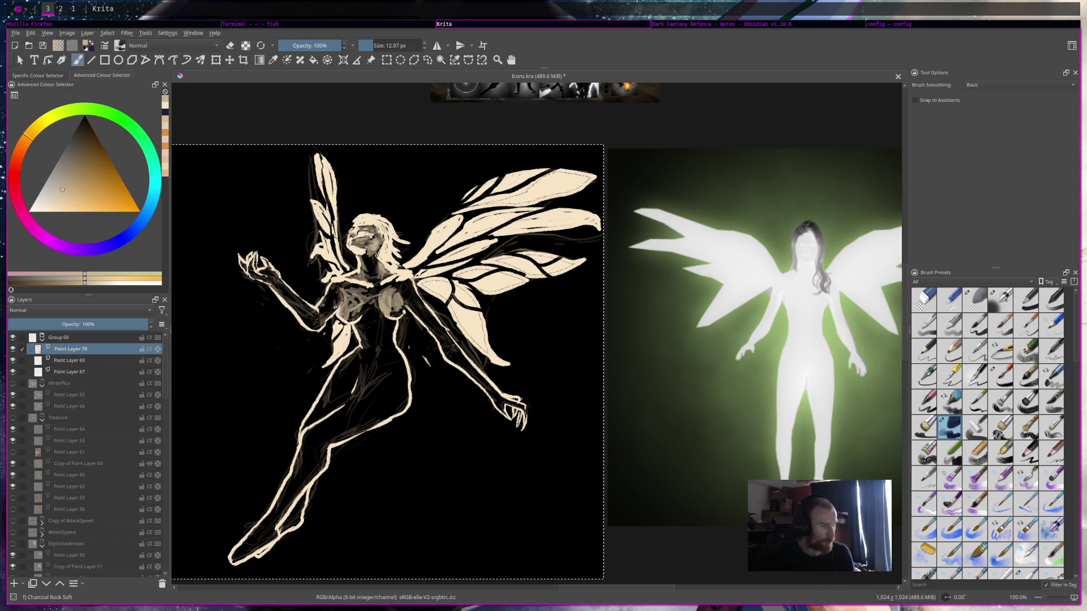
drag(333, 304, 332, 316)
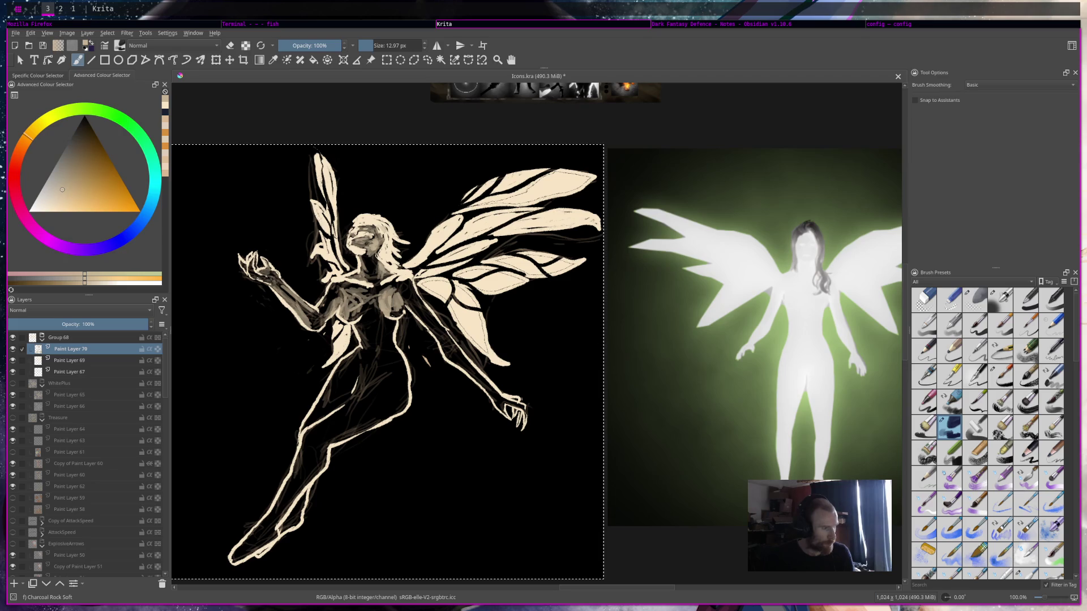
drag(413, 306, 412, 304)
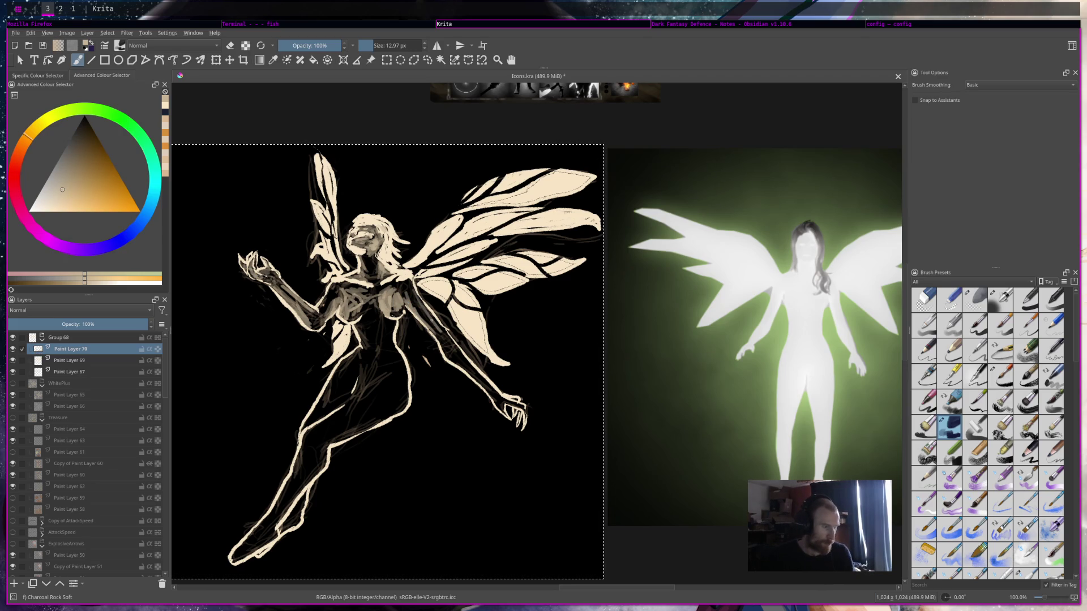
Shade the right upper arm, hand, torso and left thigh, then shrink the brush to 4.73 px.
drag(451, 354, 508, 405)
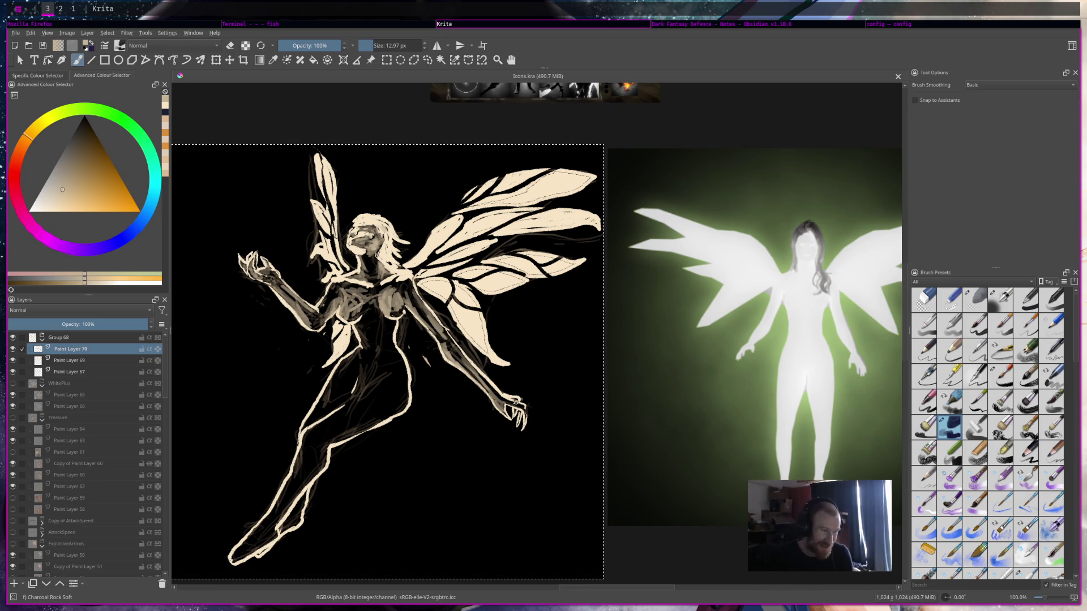
drag(523, 408, 526, 419)
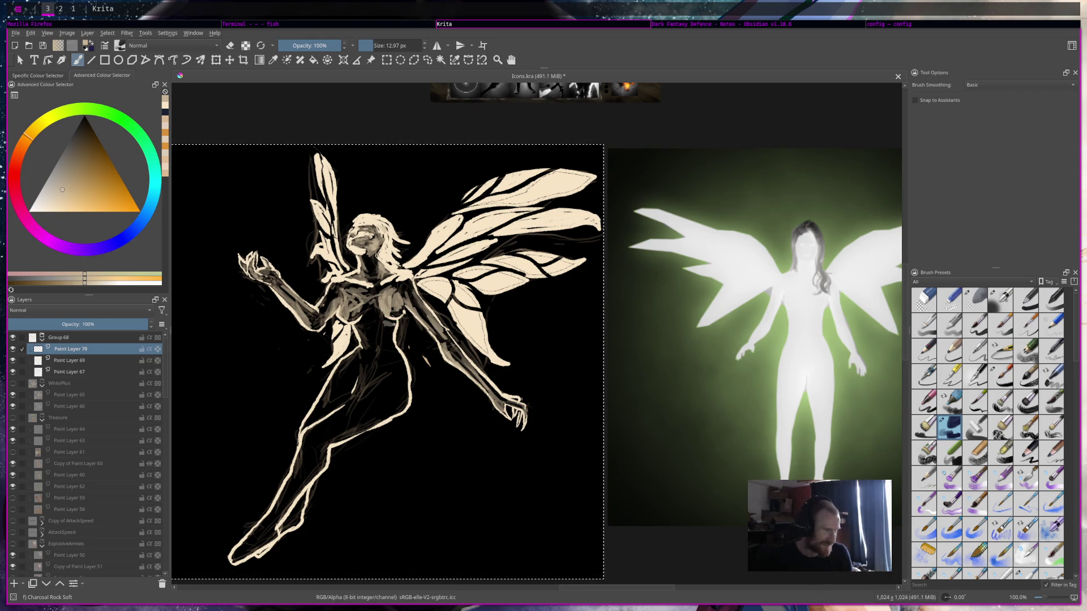
mouse_move(388, 327)
mouse_down()
mouse_move(396, 356)
mouse_move(381, 374)
mouse_move(402, 373)
mouse_move(407, 399)
mouse_move(390, 412)
mouse_move(402, 416)
mouse_move(399, 405)
mouse_move(324, 454)
mouse_move(316, 444)
mouse_move(356, 441)
mouse_move(361, 428)
mouse_move(284, 516)
mouse_move(238, 546)
mouse_move(263, 546)
mouse_move(300, 508)
mouse_up()
mouse_move(309, 423)
mouse_down()
mouse_move(363, 350)
mouse_move(361, 317)
mouse_move(357, 383)
mouse_move(359, 368)
mouse_move(333, 398)
mouse_move(317, 396)
mouse_up()
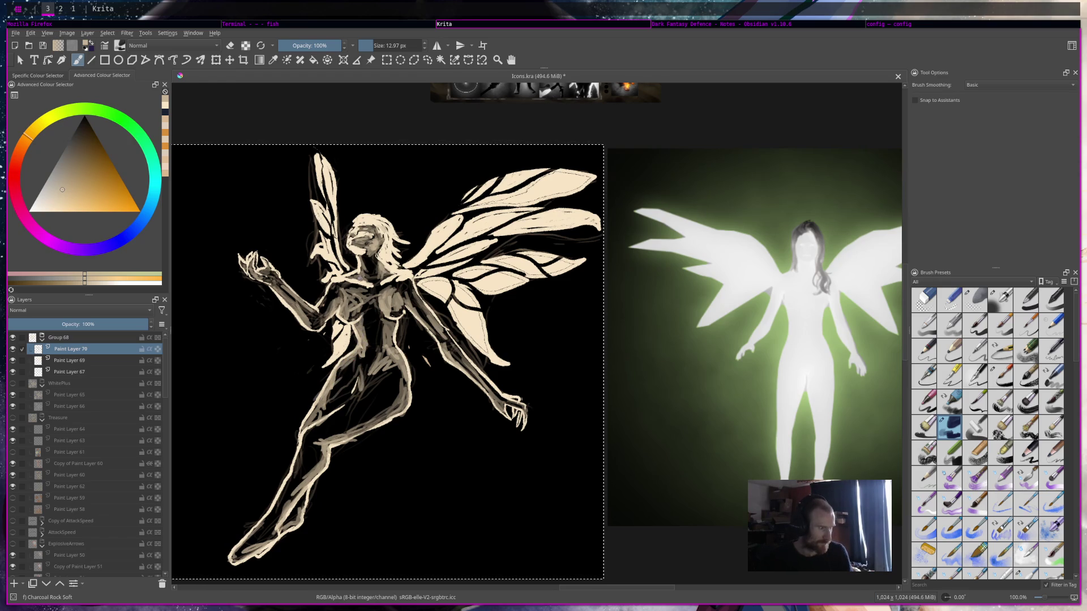
drag(362, 292, 351, 260)
Set the paint colour to the darkest tone and enlarge the brush to about 11.89 px.
ctrl+click(385, 225)
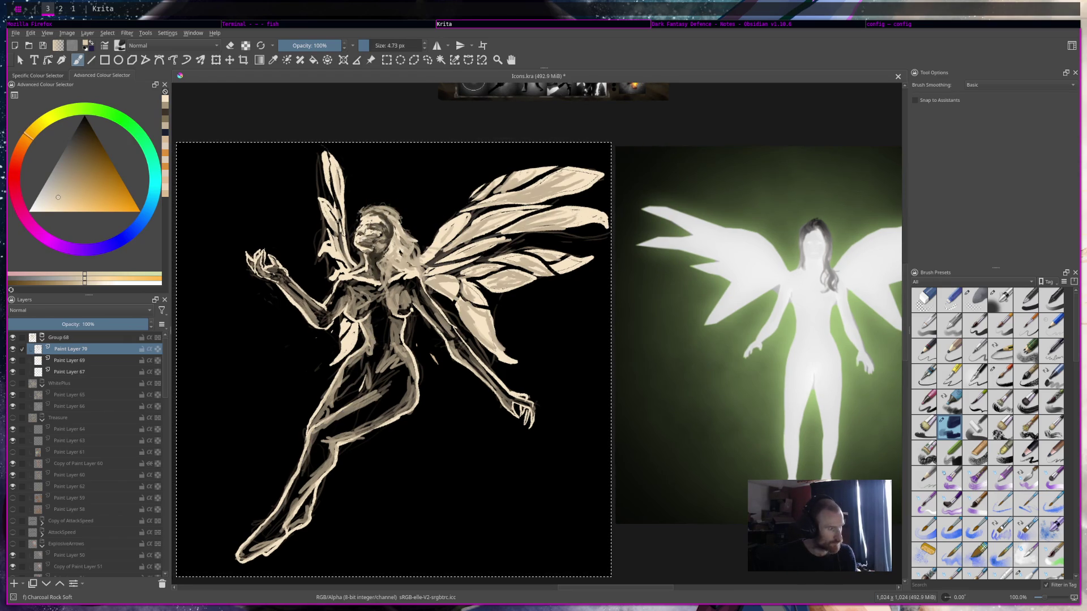
ctrl+click(385, 215)
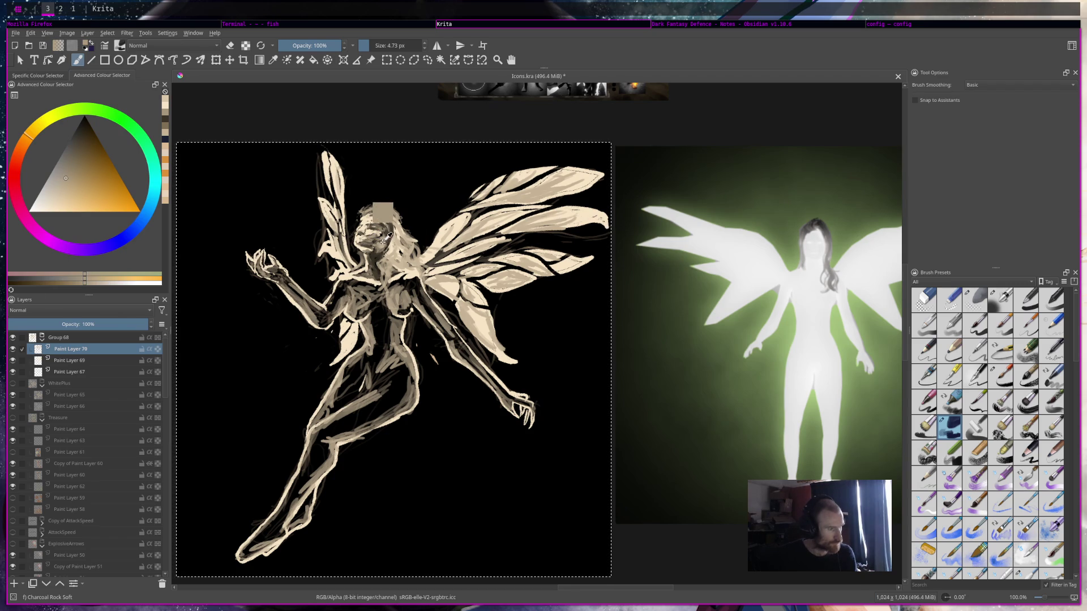
click(165, 120)
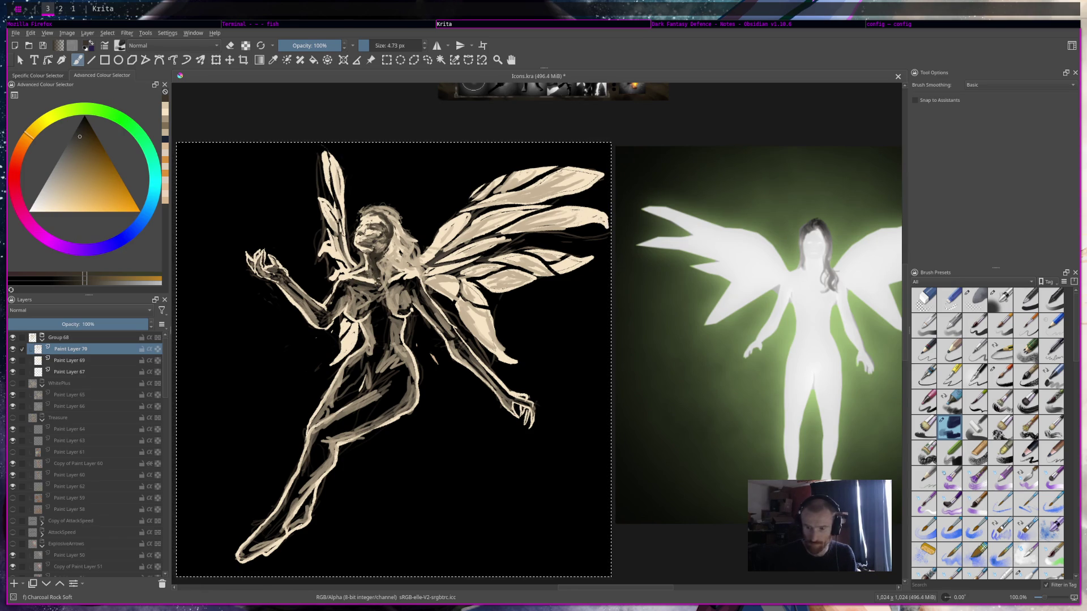
drag(365, 45, 375, 45)
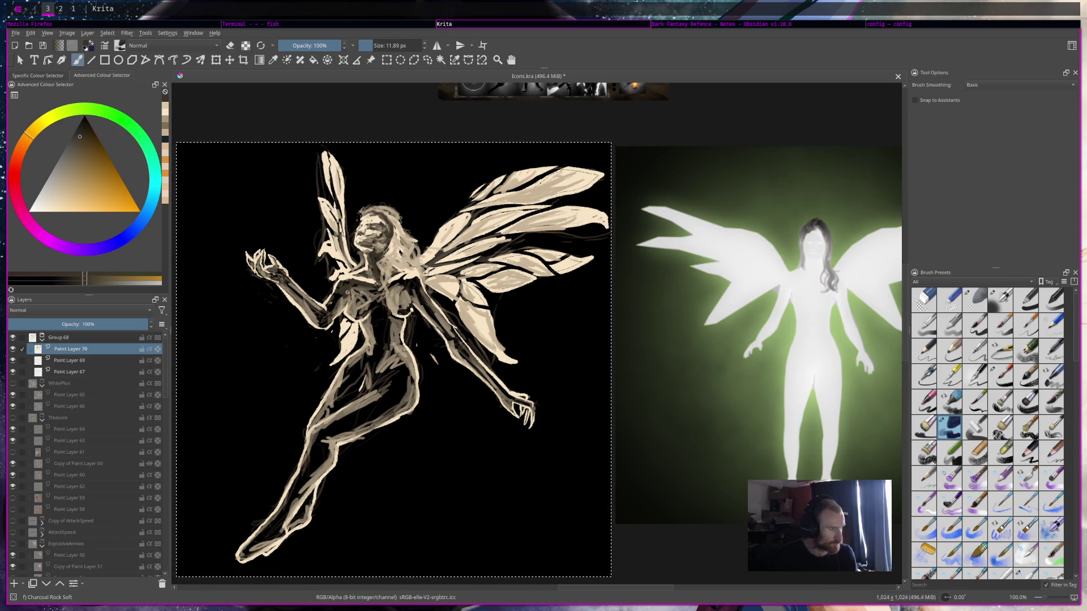
Try beige and dark brown tones on the chest, undoing a stray dab, and paint a small dark stroke.
click(165, 114)
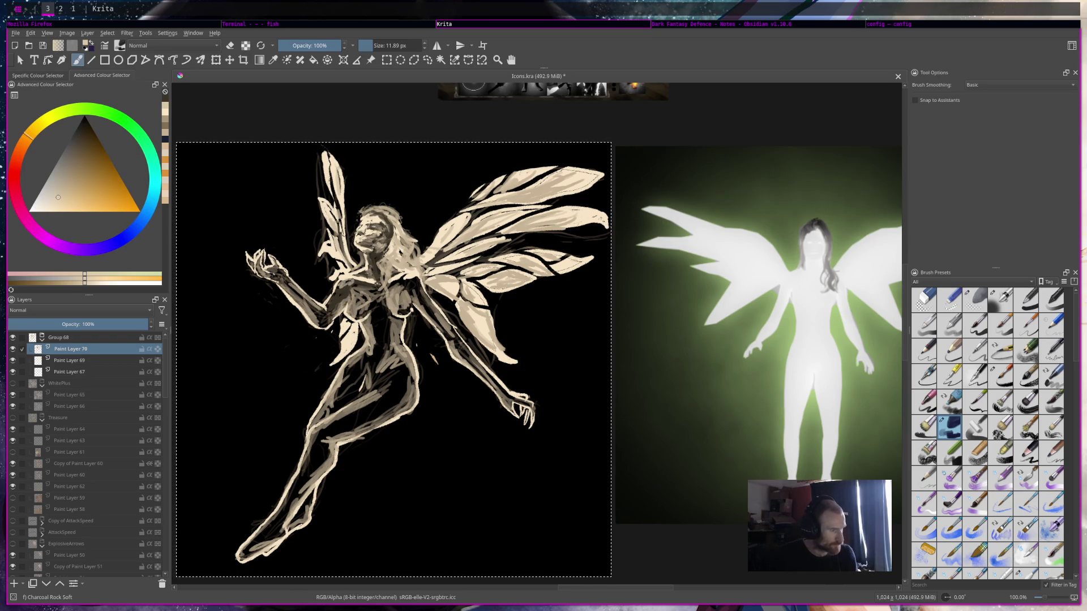
click(165, 102)
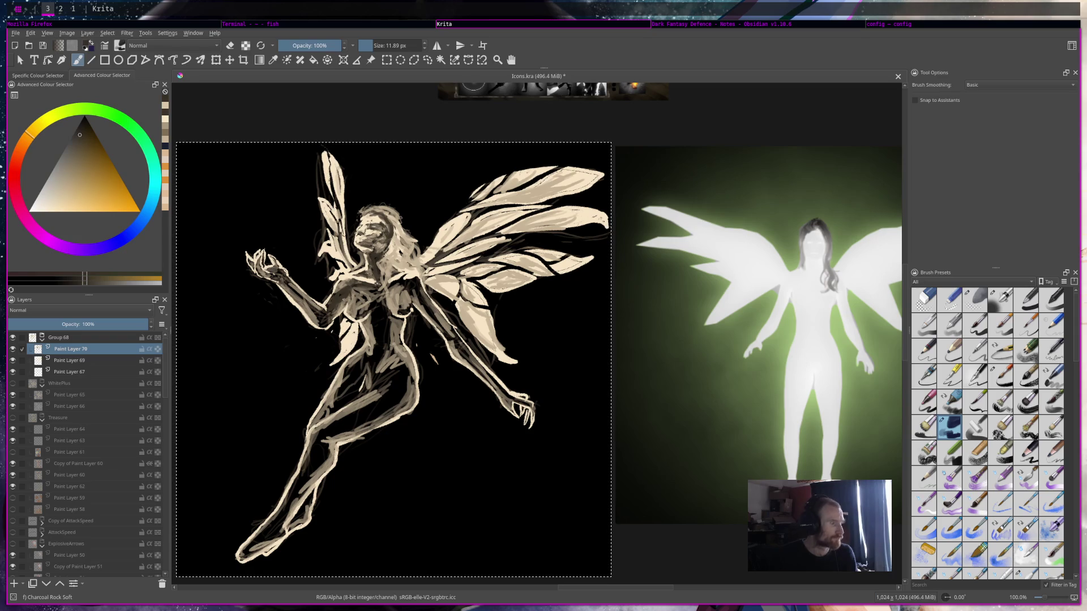
ctrl+click(342, 281)
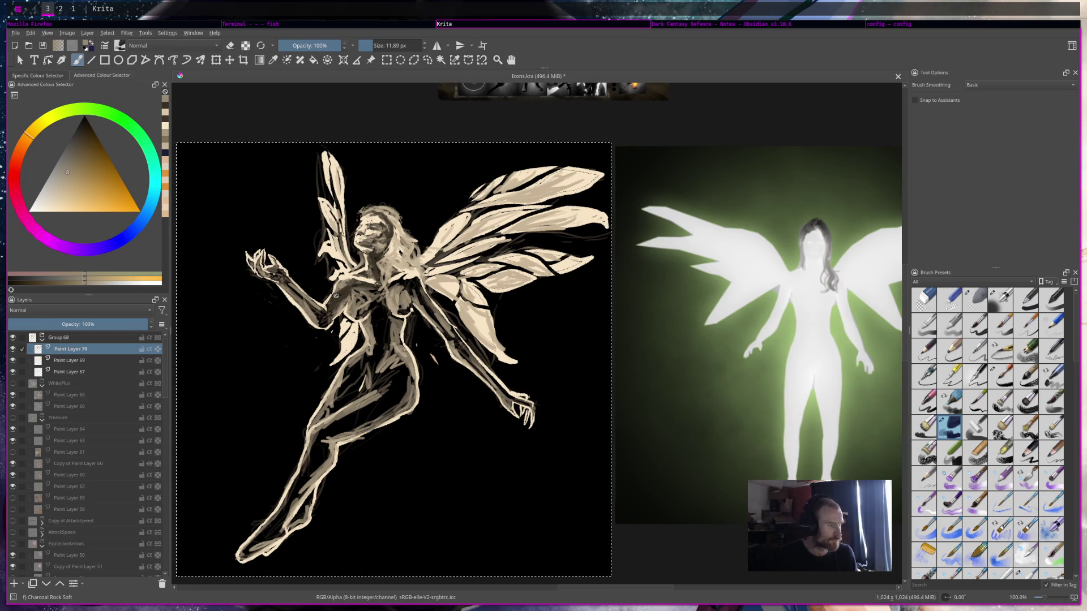
click(342, 273)
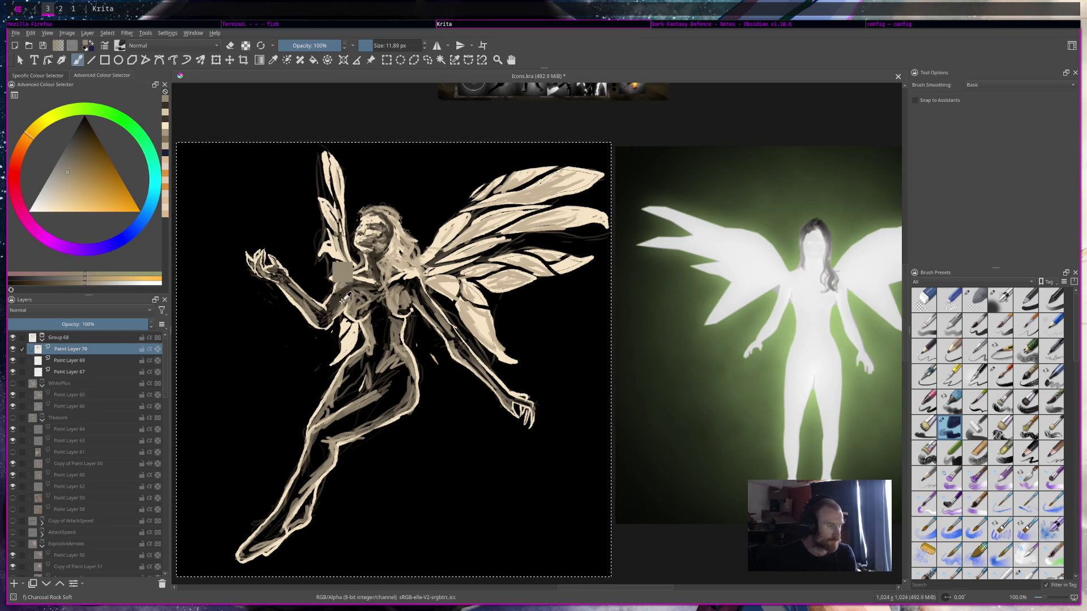
key(ctrl+z)
ctrl+click(326, 317)
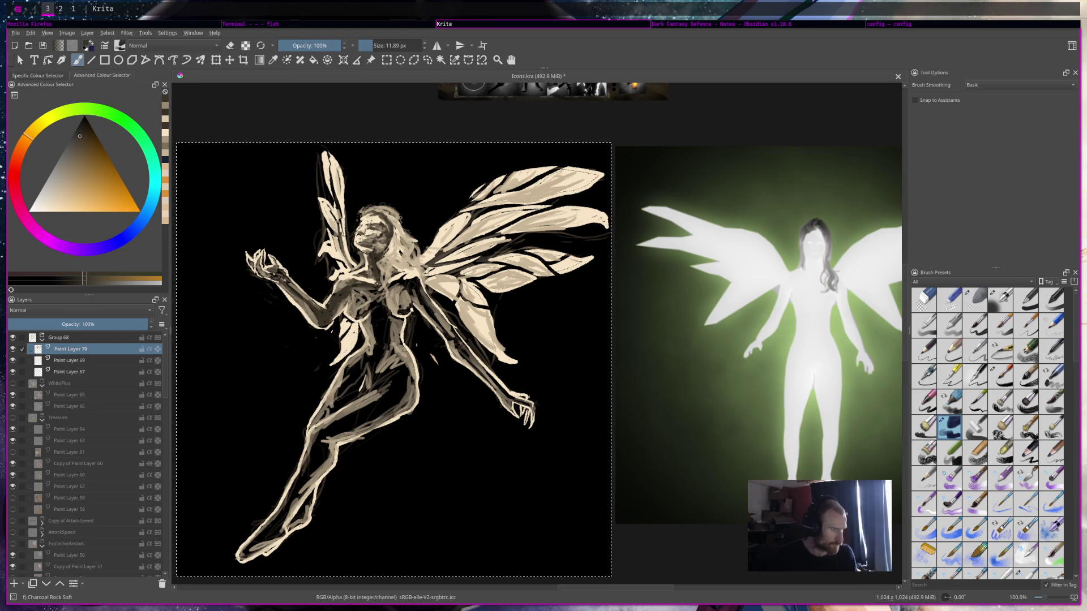
ctrl+click(289, 267)
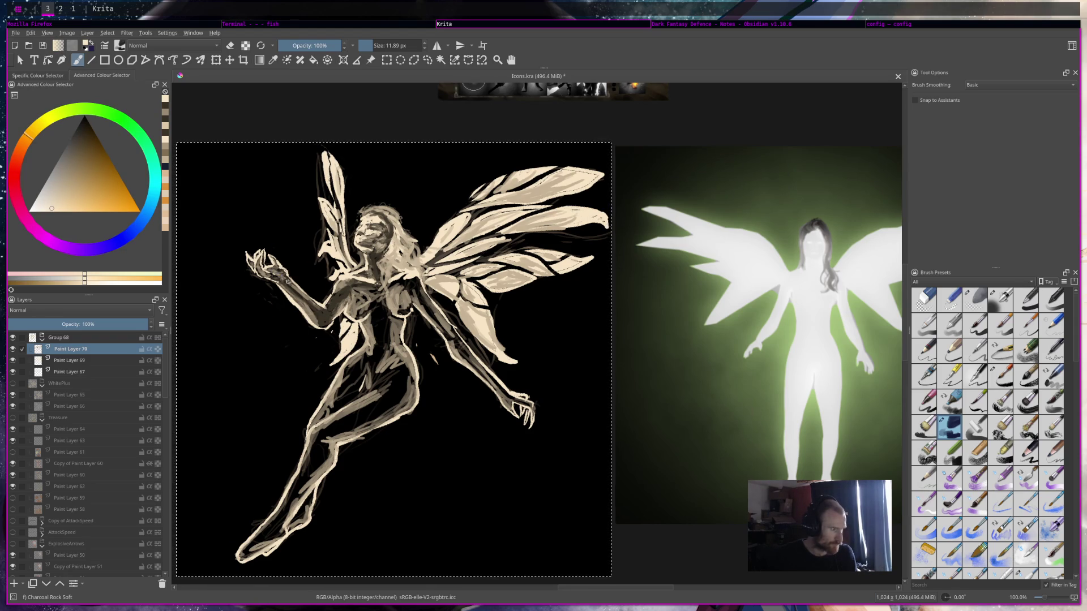
ctrl+click(291, 261)
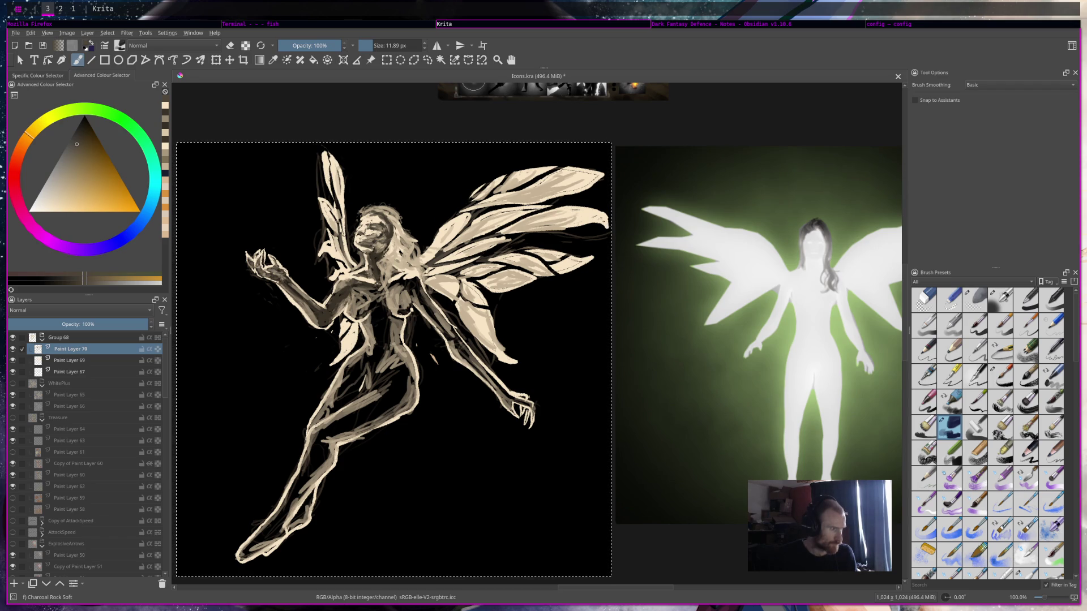
key(e)
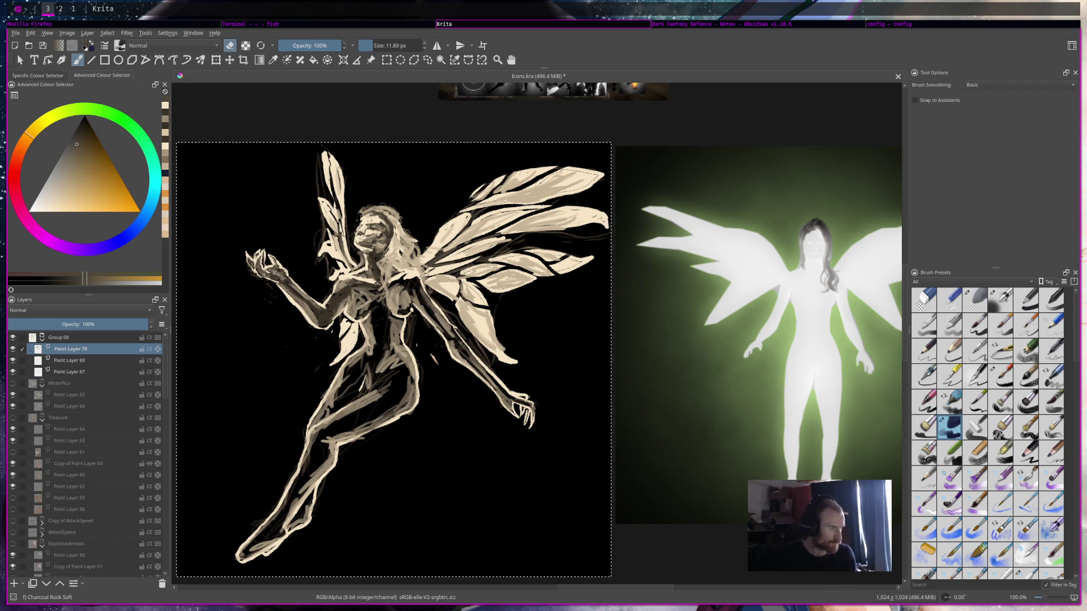
key(e)
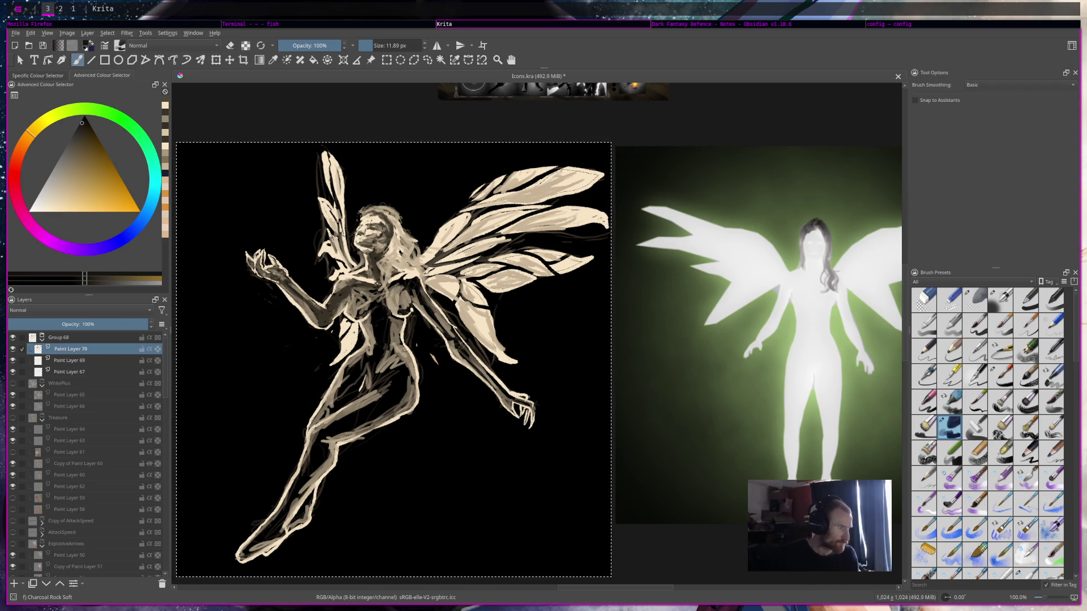
drag(335, 214, 338, 223)
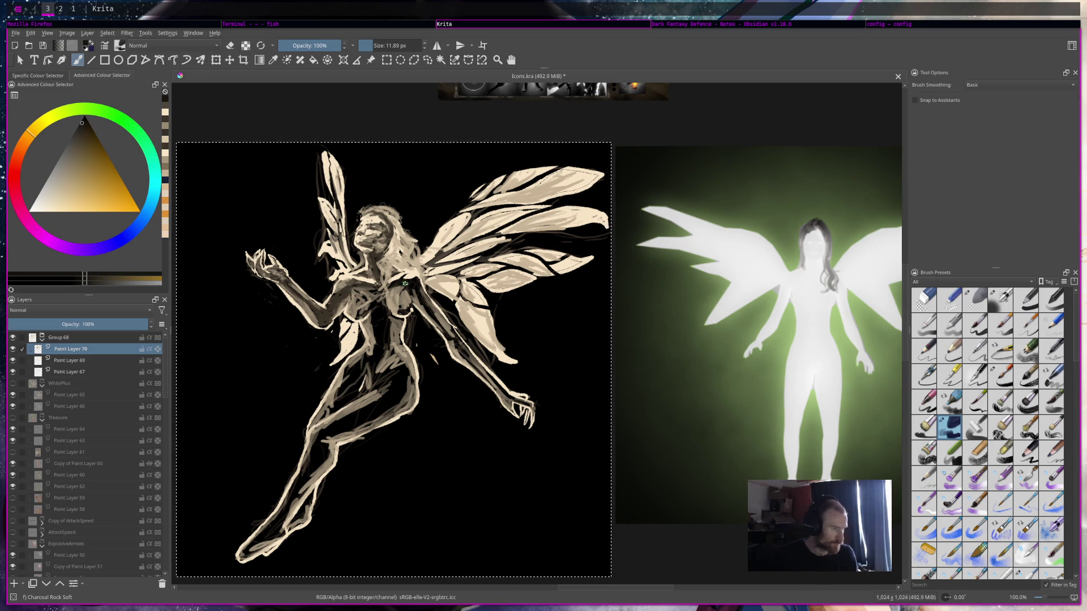
Dab the sampled chest tone and a cream highlight onto the fairy's chest.
ctrl+click(366, 284)
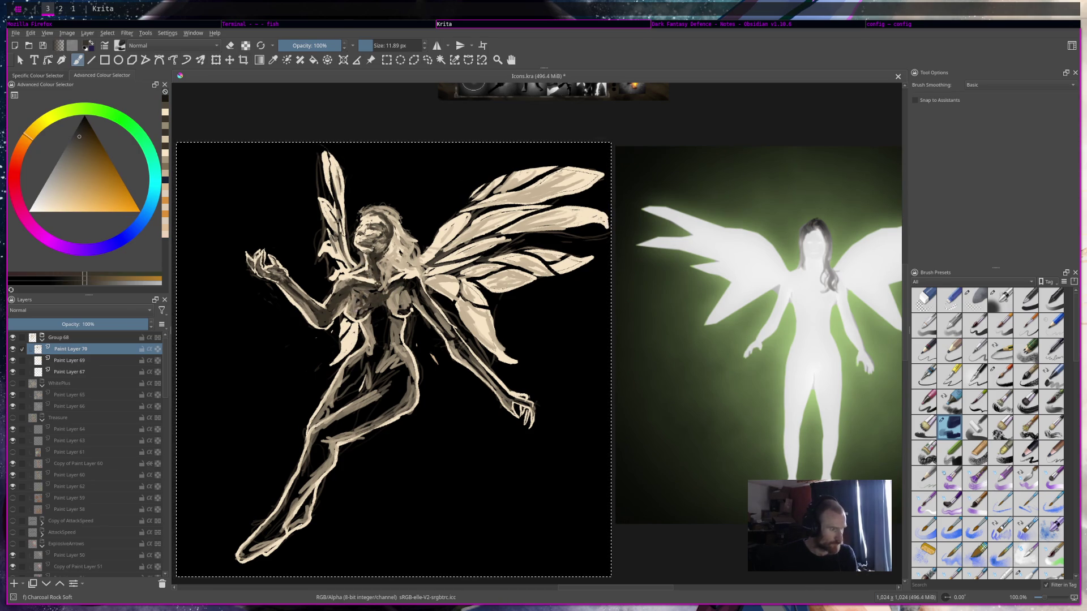
ctrl+click(355, 306)
click(367, 305)
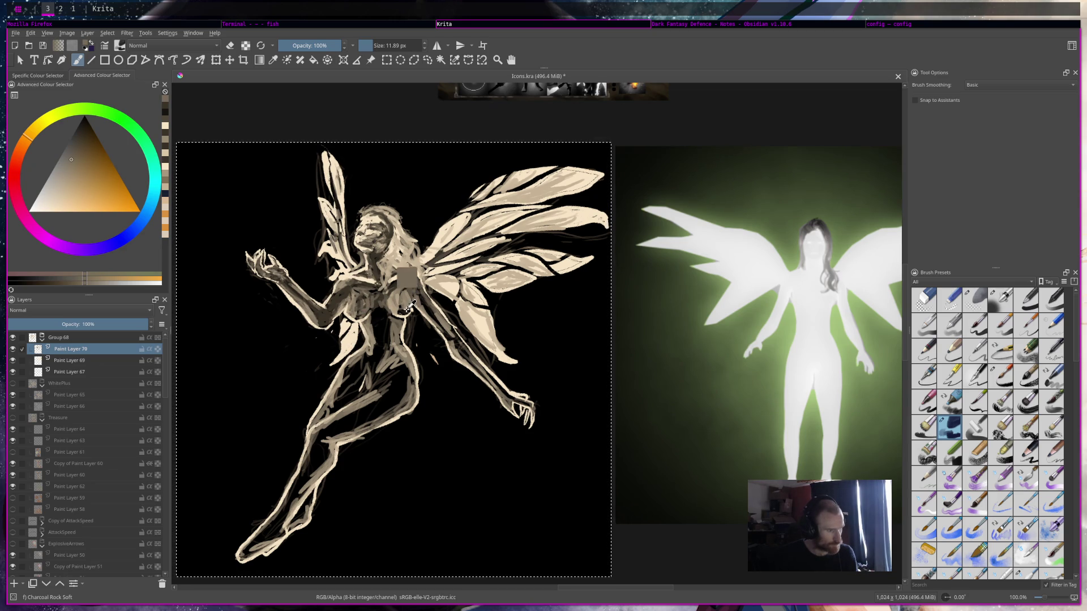
ctrl+click(445, 289)
ctrl+click(435, 270)
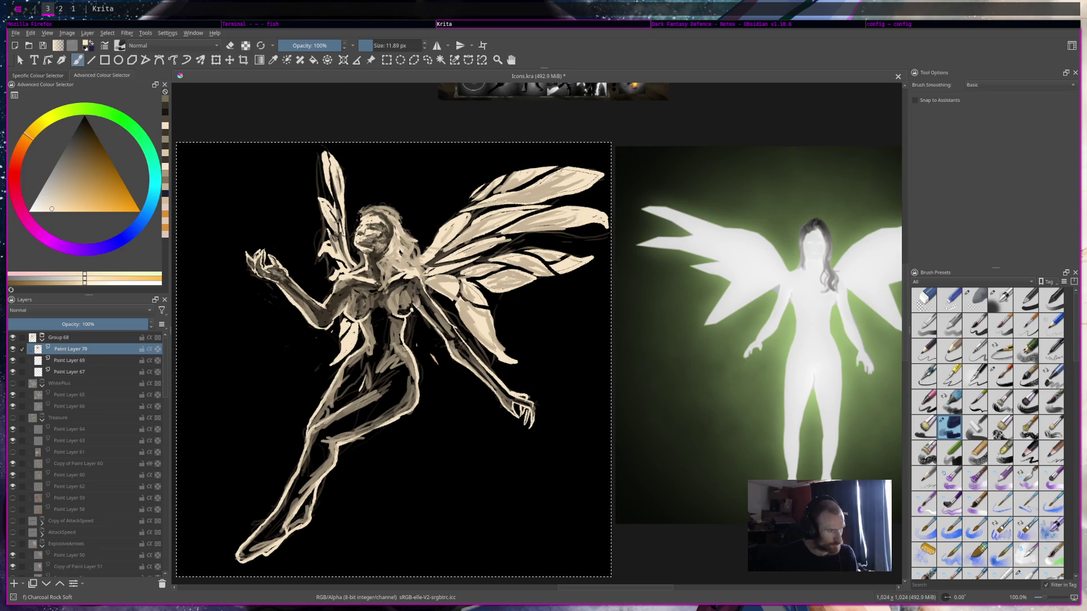
click(417, 304)
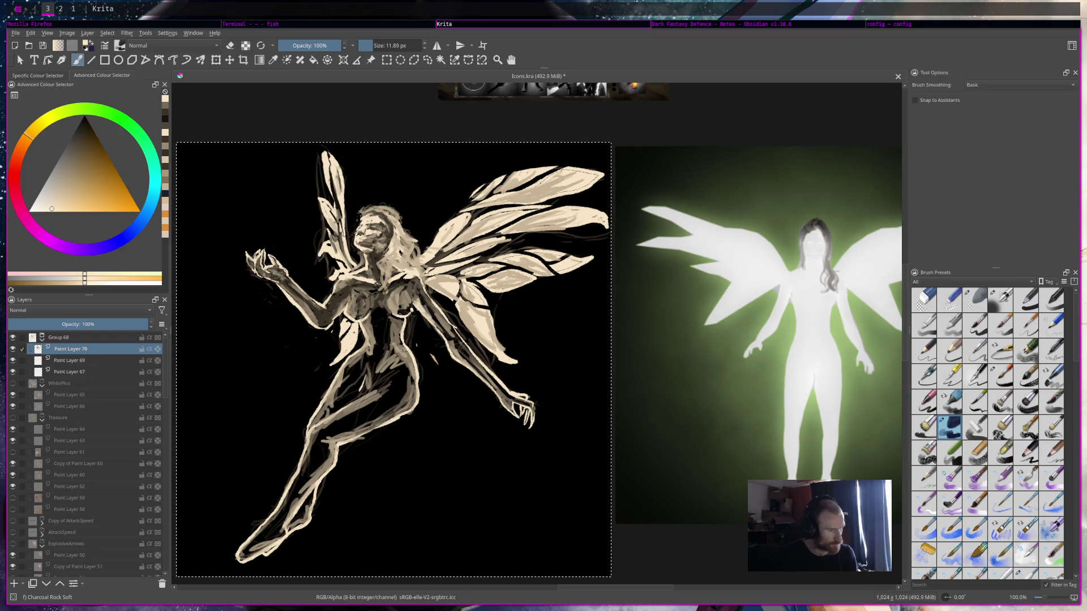
Add dark brown shading and a brighter highlight down the fairy's lower torso.
ctrl+click(387, 292)
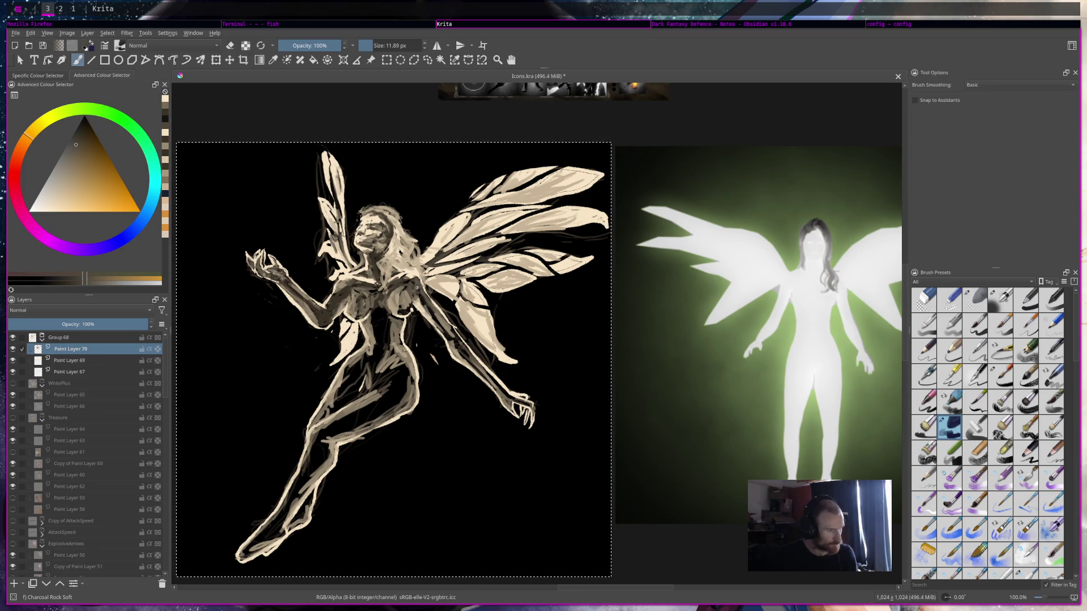
click(375, 338)
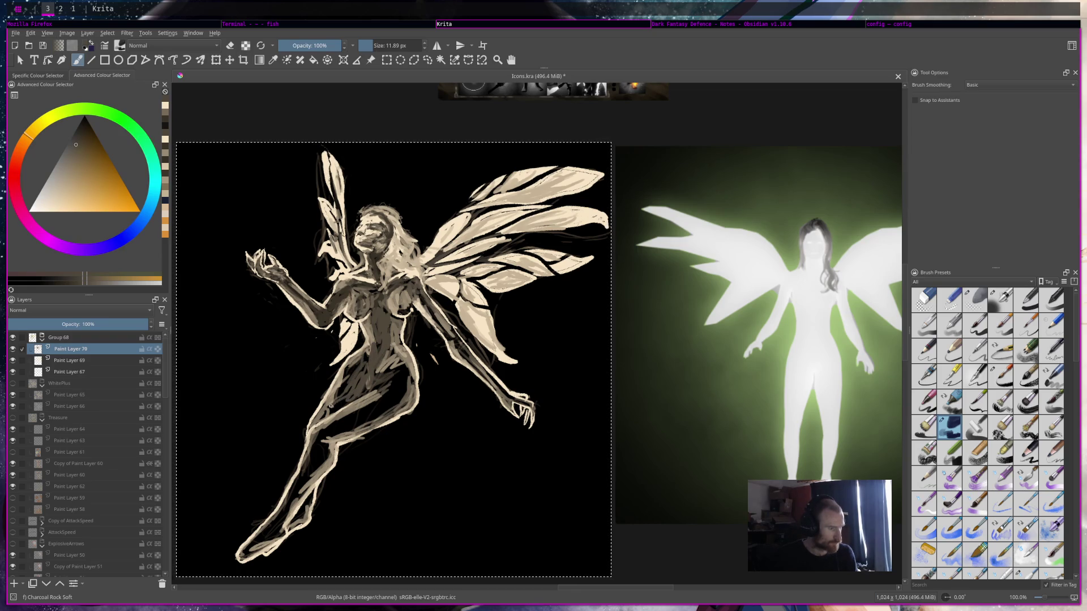
ctrl+click(371, 375)
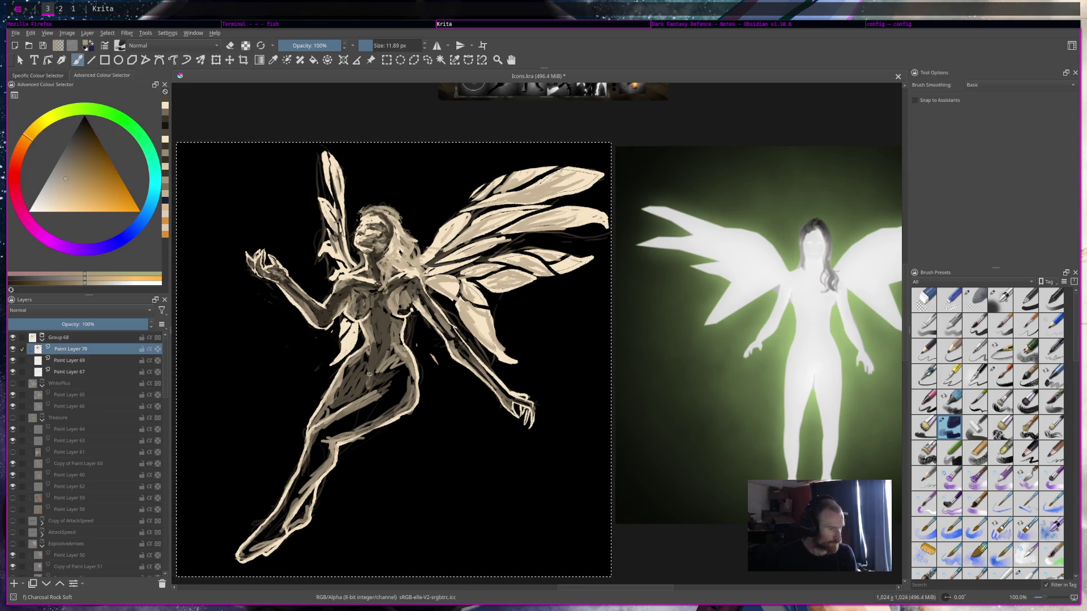
click(357, 398)
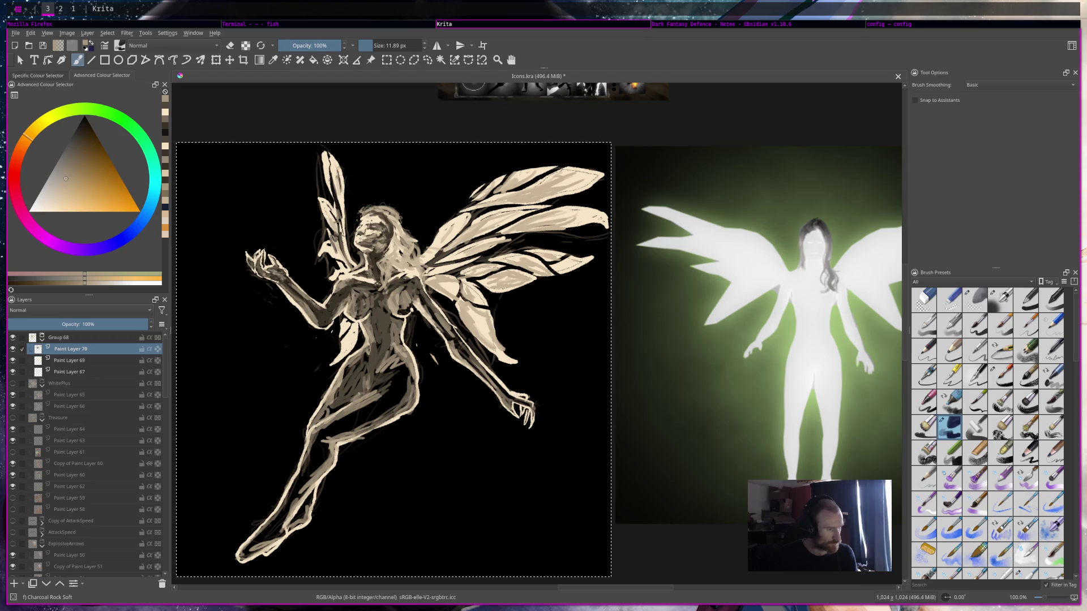
ctrl+click(369, 381)
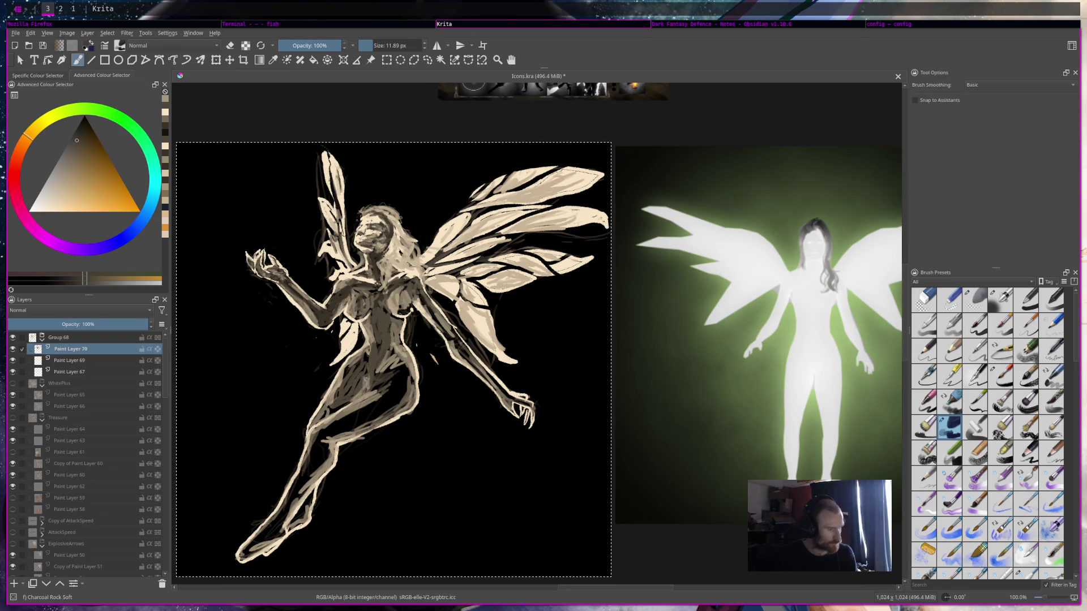
drag(366, 360, 354, 378)
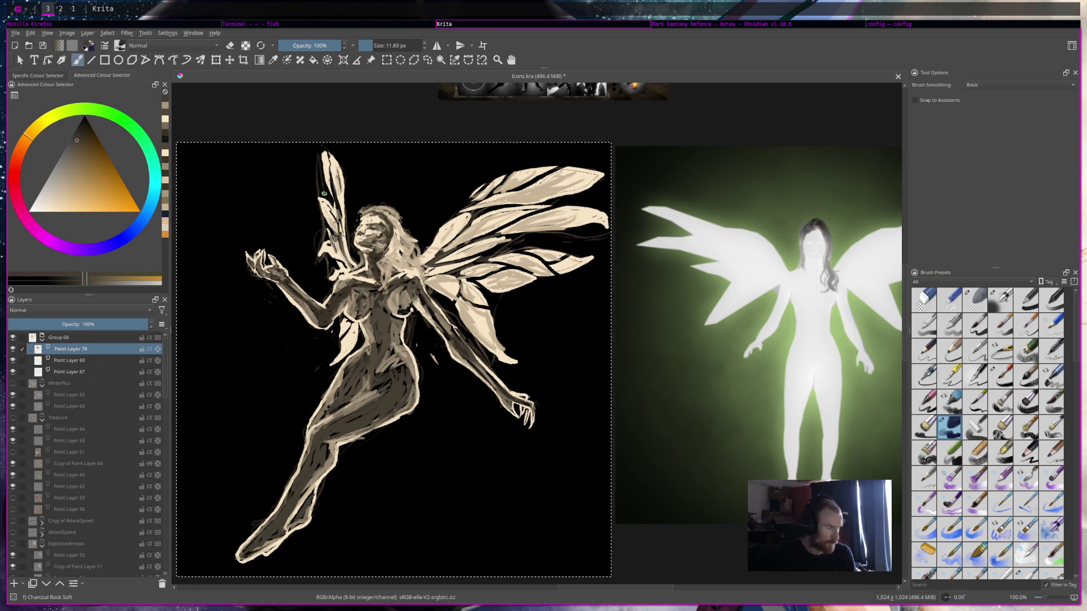
Save Icons.kra and hide Paint Layer 67 so its sketch strokes disappear.
key(ctrl+s)
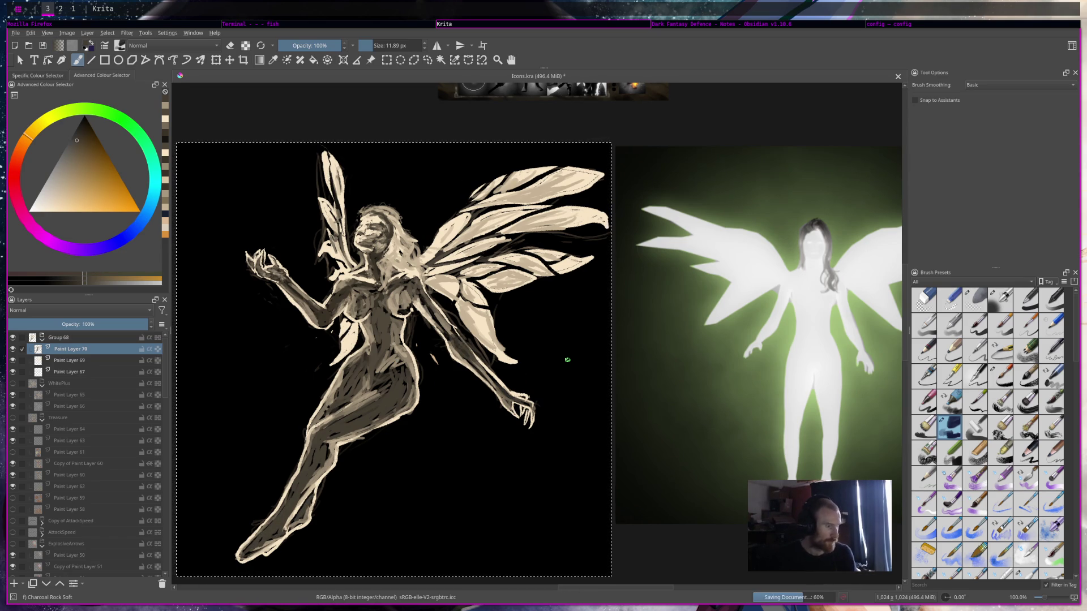
scroll(567, 360, down, 6)
scroll(567, 360, up, 3)
scroll(568, 360, down, 3)
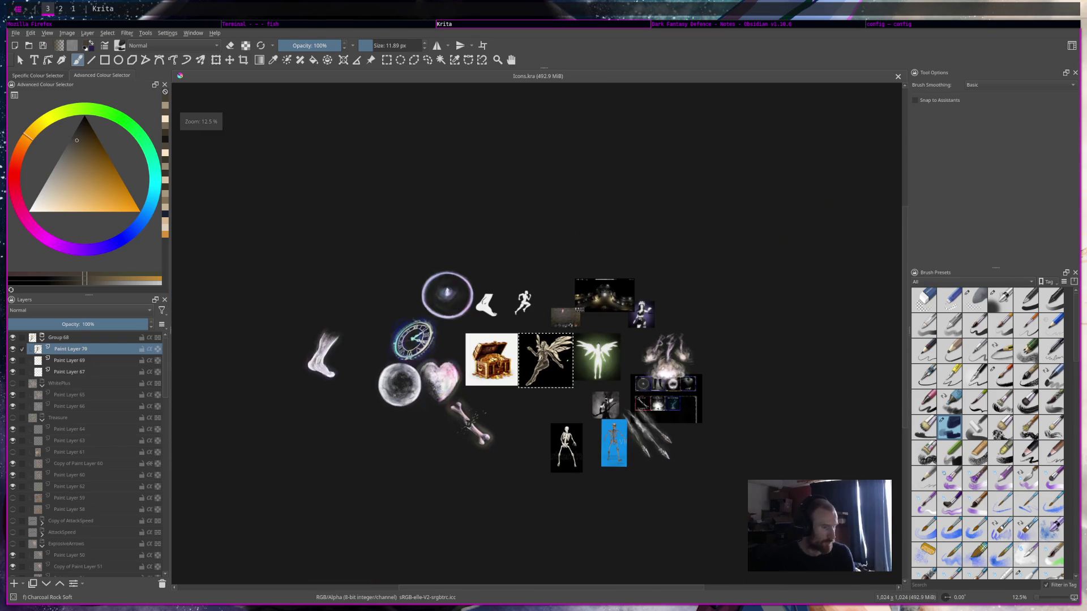
scroll(568, 359, up, 3)
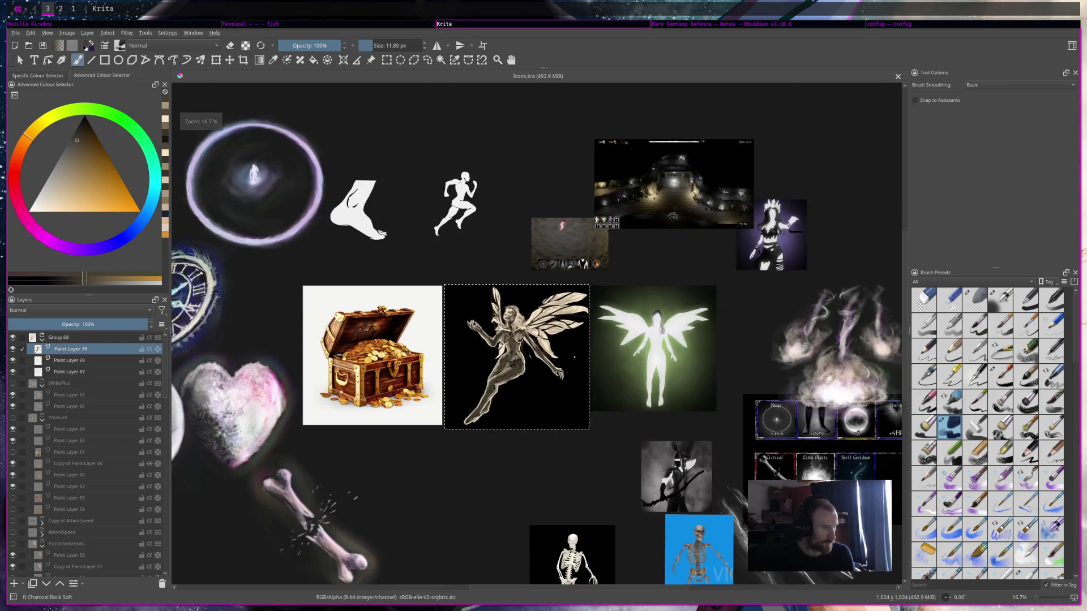
scroll(577, 357, up, 1)
scroll(589, 354, up, 1)
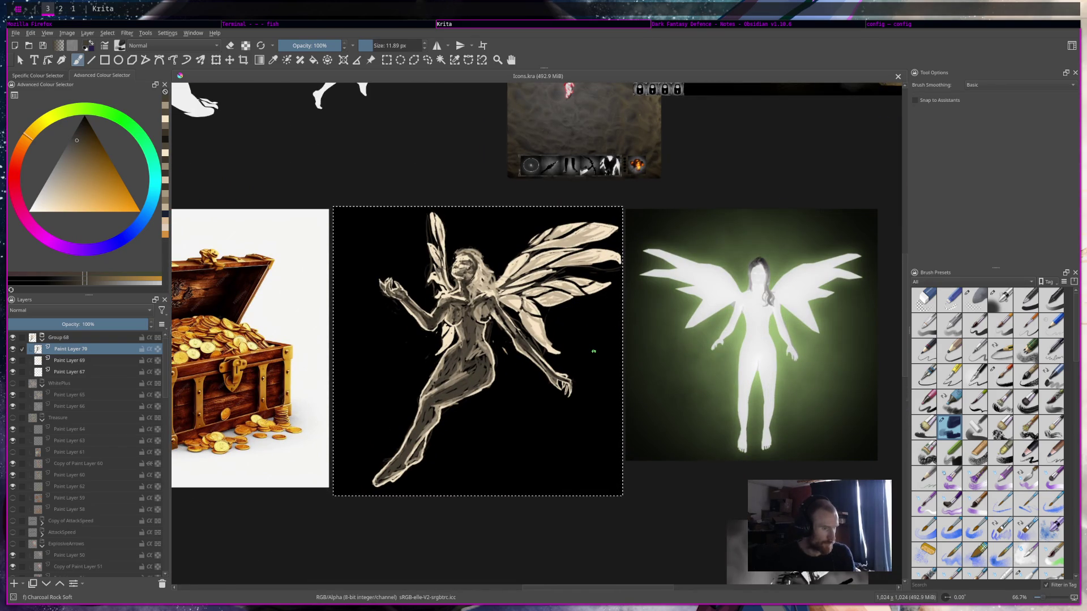
click(13, 372)
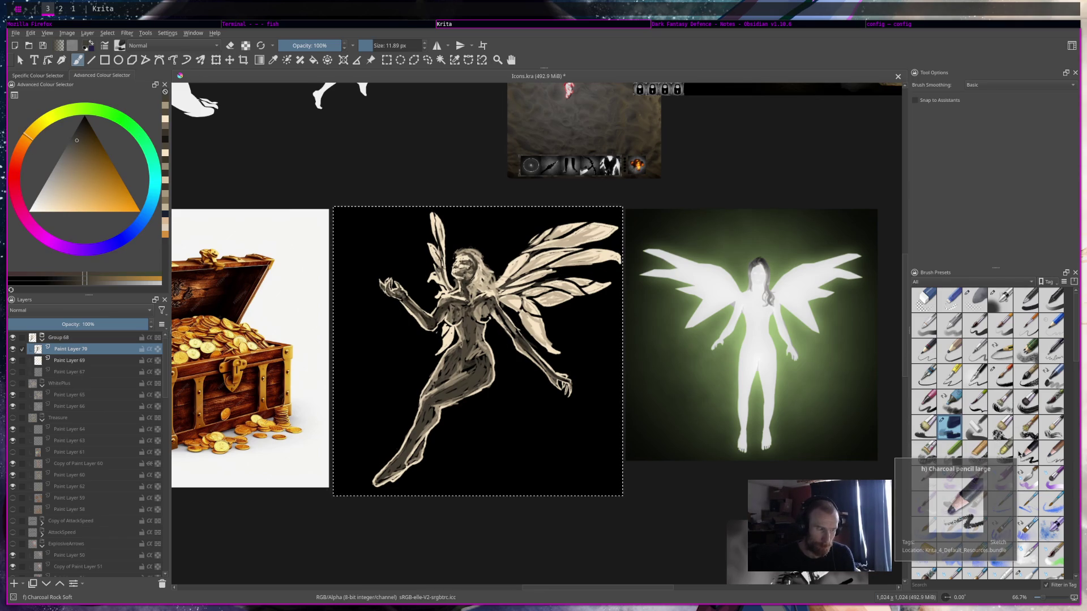
scroll(598, 360, up, 2)
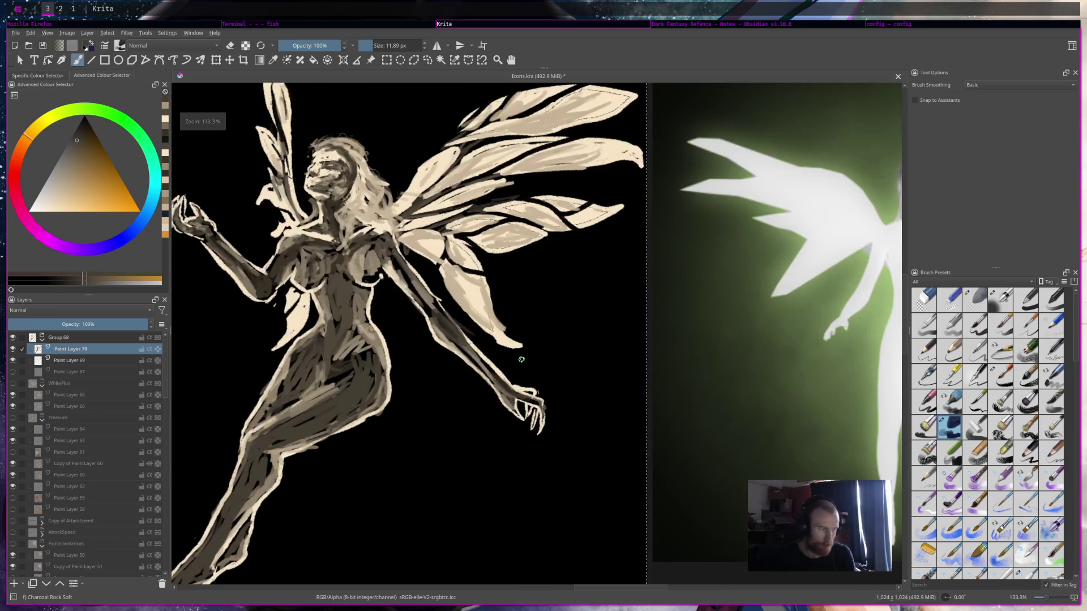
Draw a polygonal selection around the fairy's outstretched right arm.
click(414, 59)
click(453, 314)
click(565, 402)
click(556, 439)
click(512, 446)
click(449, 367)
click(453, 314)
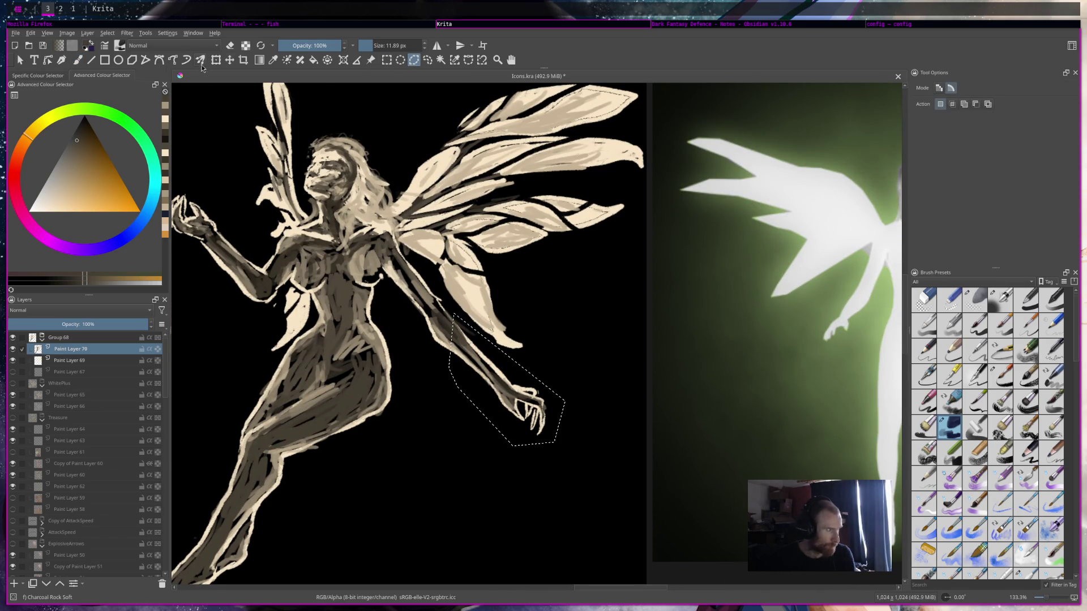
Undo an accidental flatten, merge Paint Layer 70 into Paint Layer 69, group it and deselect.
key(ctrl+t)
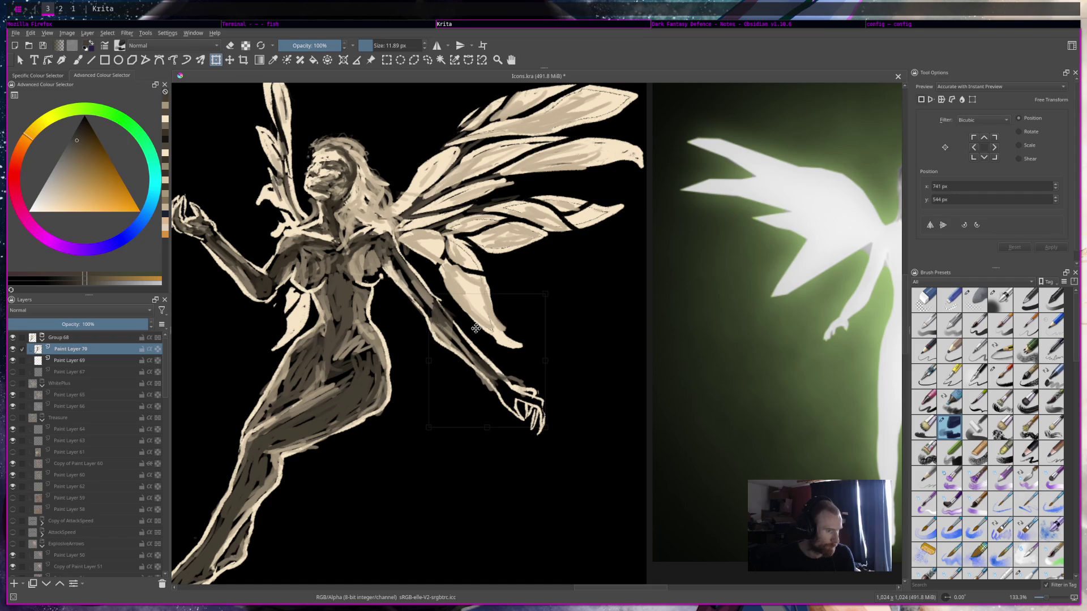
key(ctrl+shift+e)
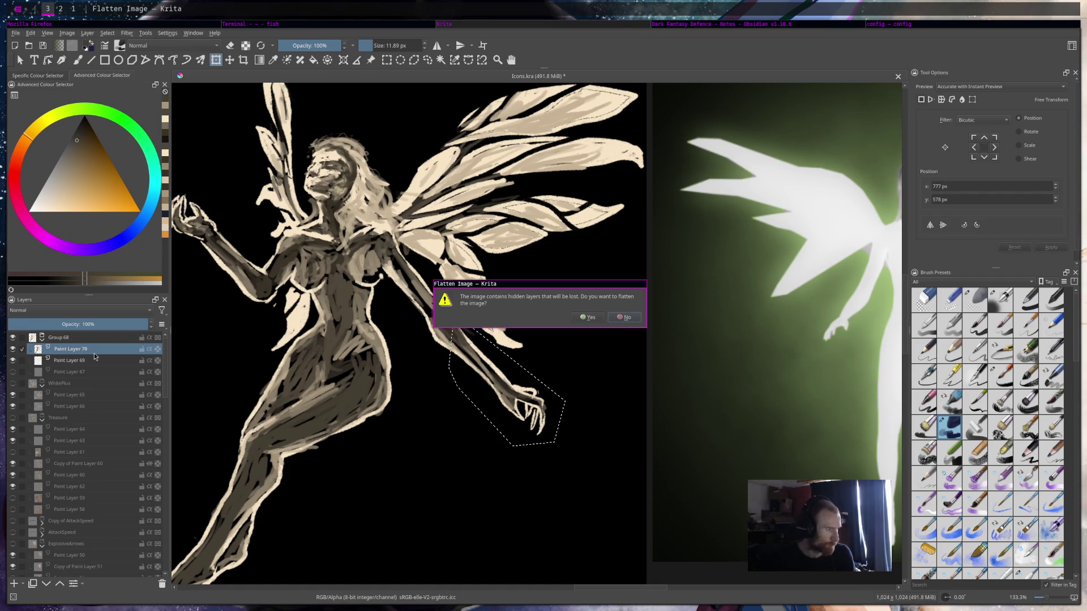
click(583, 316)
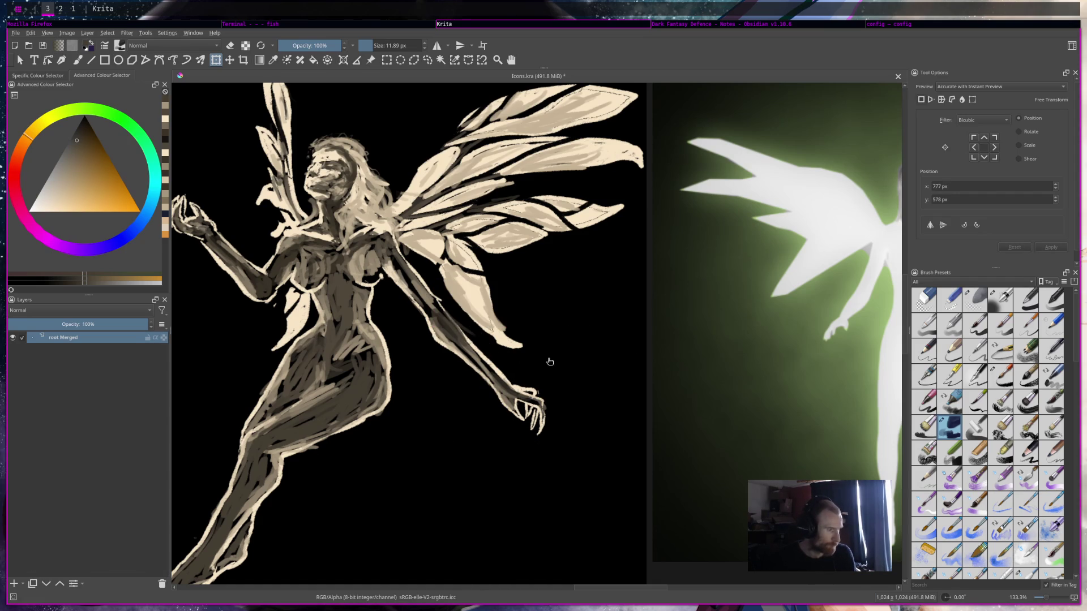
key(ctrl+z)
key(ctrl+e)
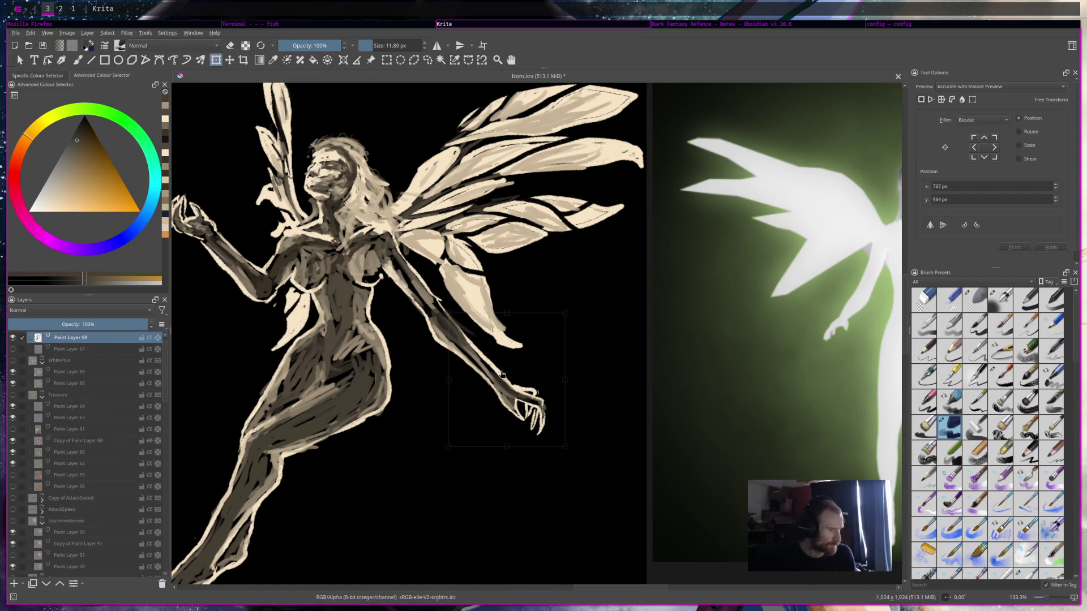
key(ctrl+g)
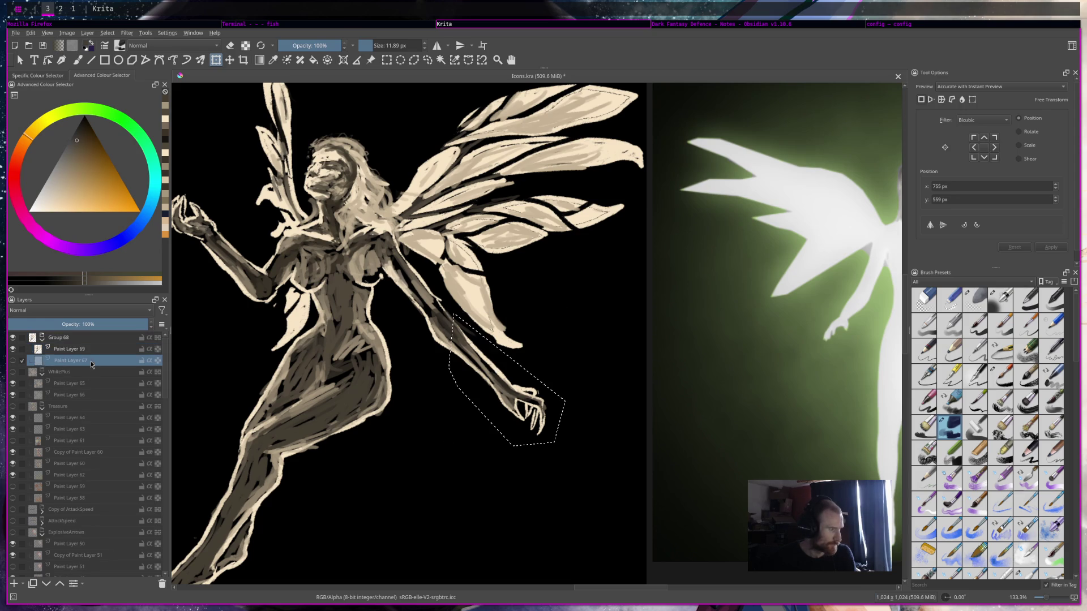
key(ctrl+shift+a)
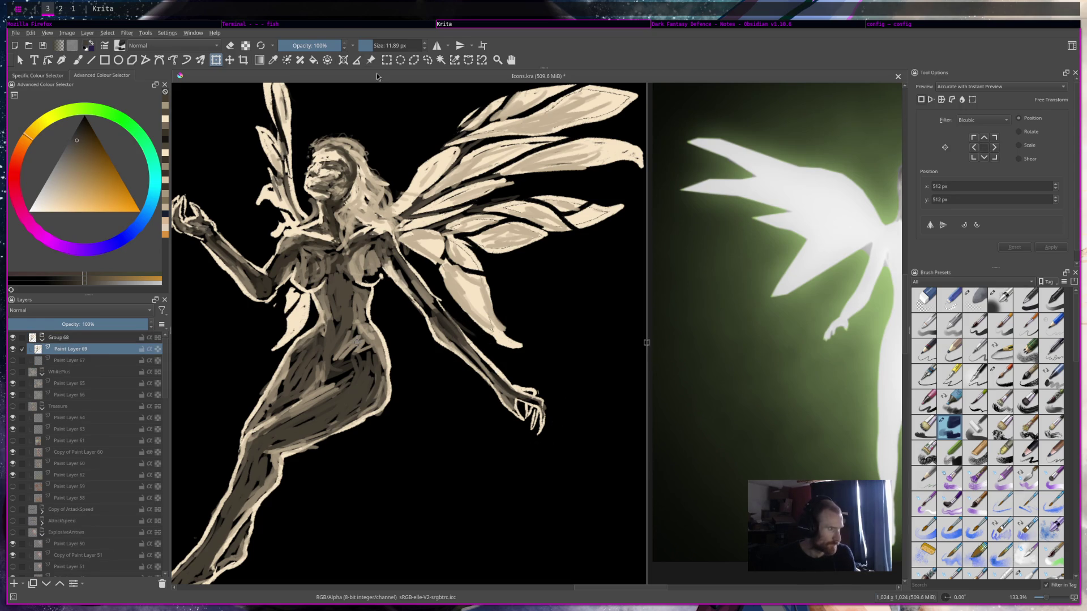
Freehand-select the outstretched arm and move it up-left.
click(414, 60)
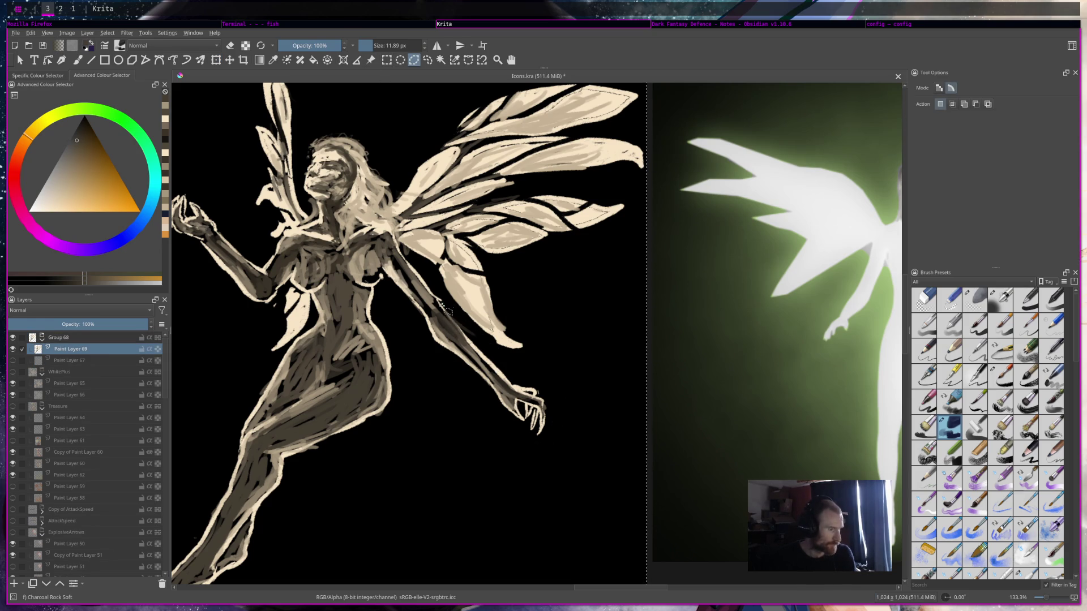
mouse_move(468, 327)
mouse_down()
mouse_move(549, 378)
mouse_move(469, 327)
mouse_move(445, 328)
mouse_up()
click(216, 59)
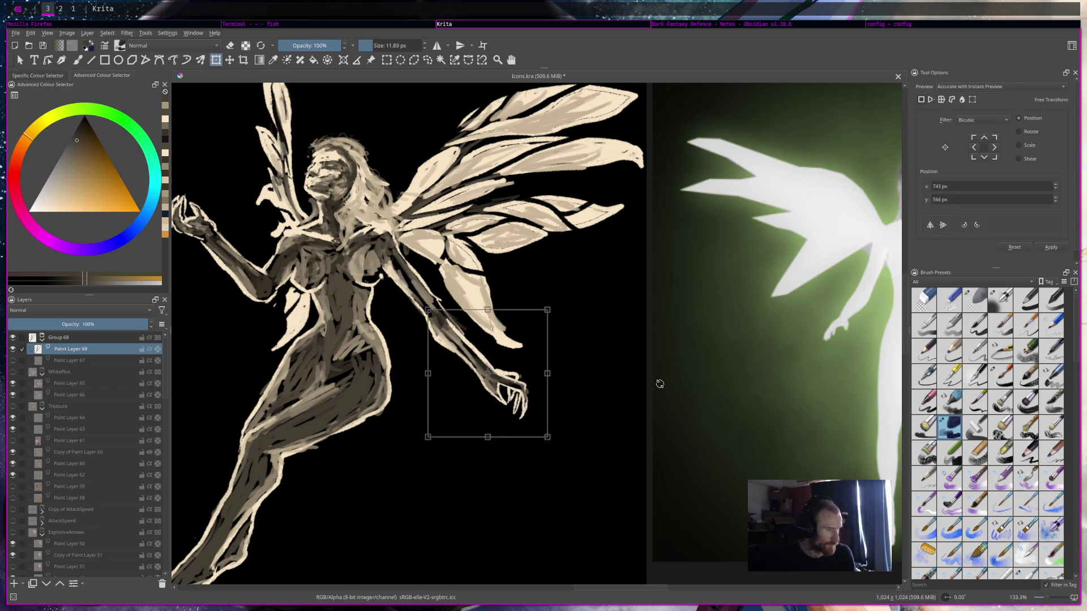
scroll(526, 365, down, 3)
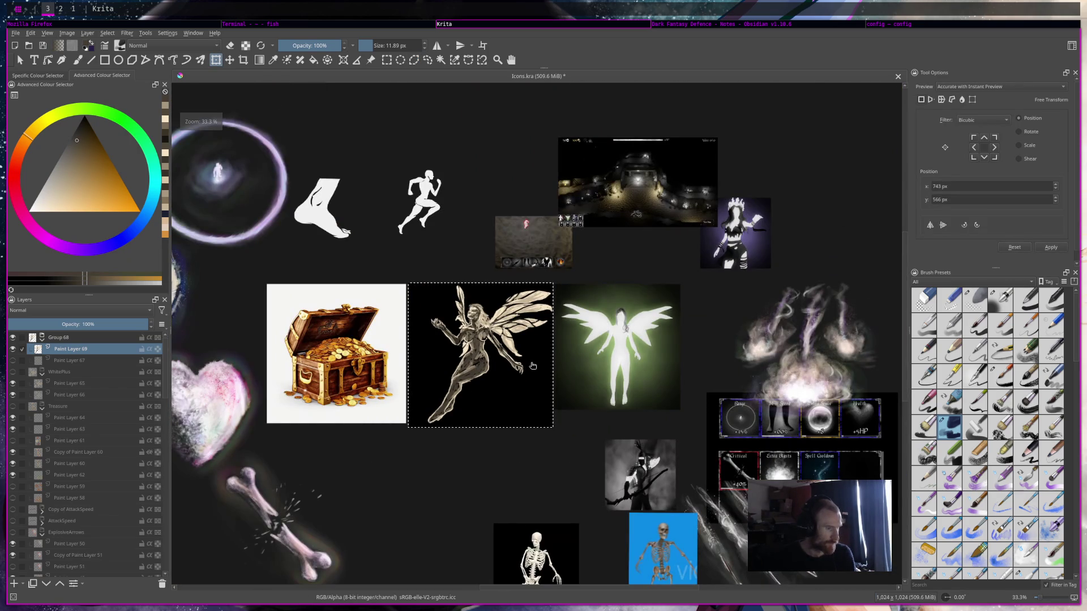
Switch to the freehand brush, save Icons.kra and duplicate Paint Layer 69.
scroll(447, 359, up, 2)
key(b)
scroll(570, 363, up, 2)
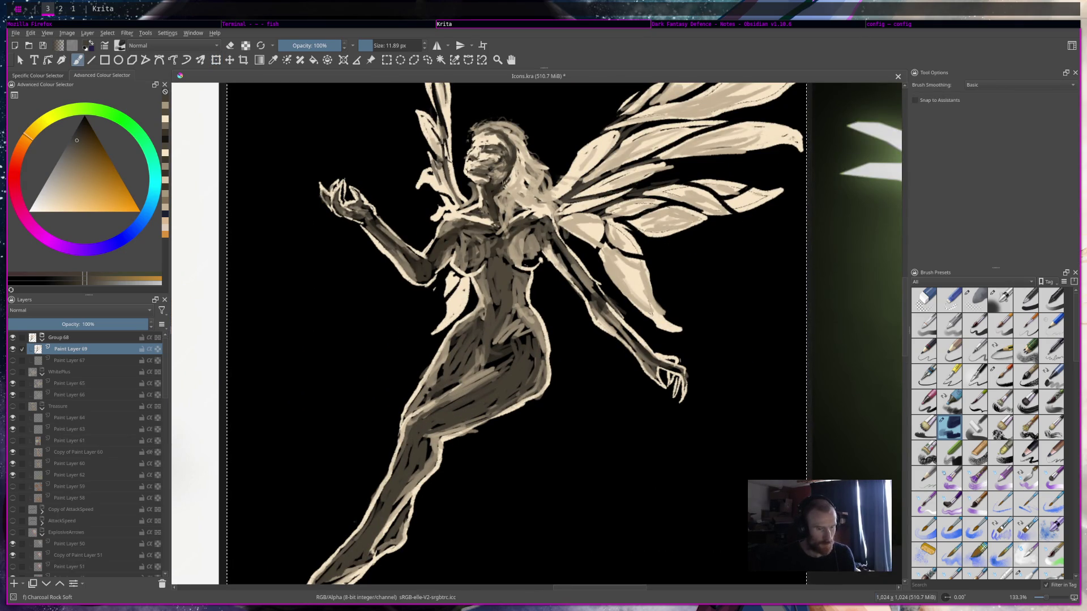
scroll(1032, 510, down, 5)
scroll(685, 304, down, 2)
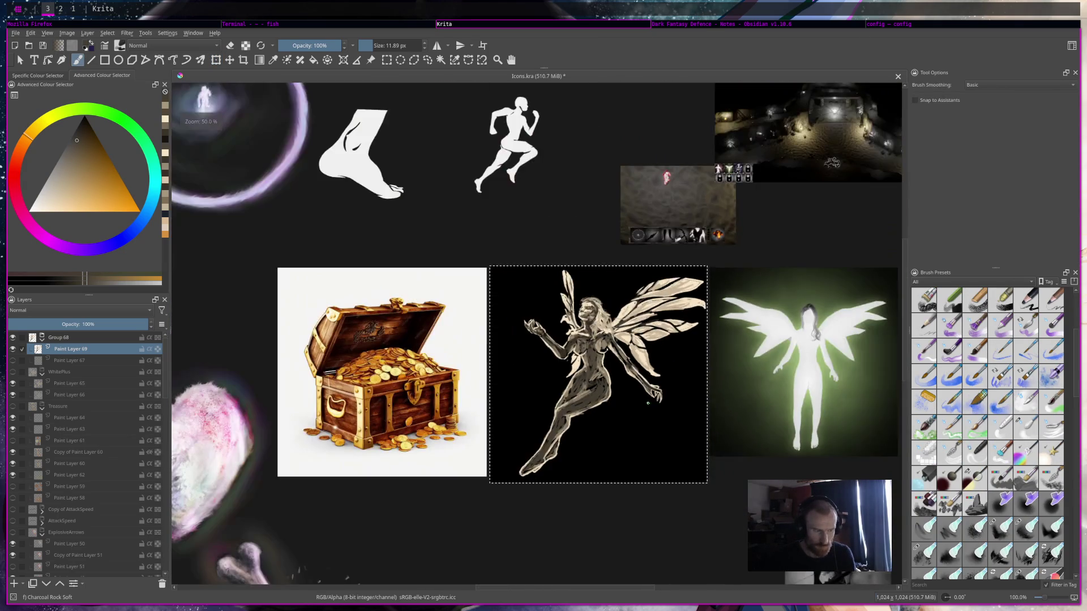
scroll(685, 303, down, 3)
scroll(688, 321, up, 2)
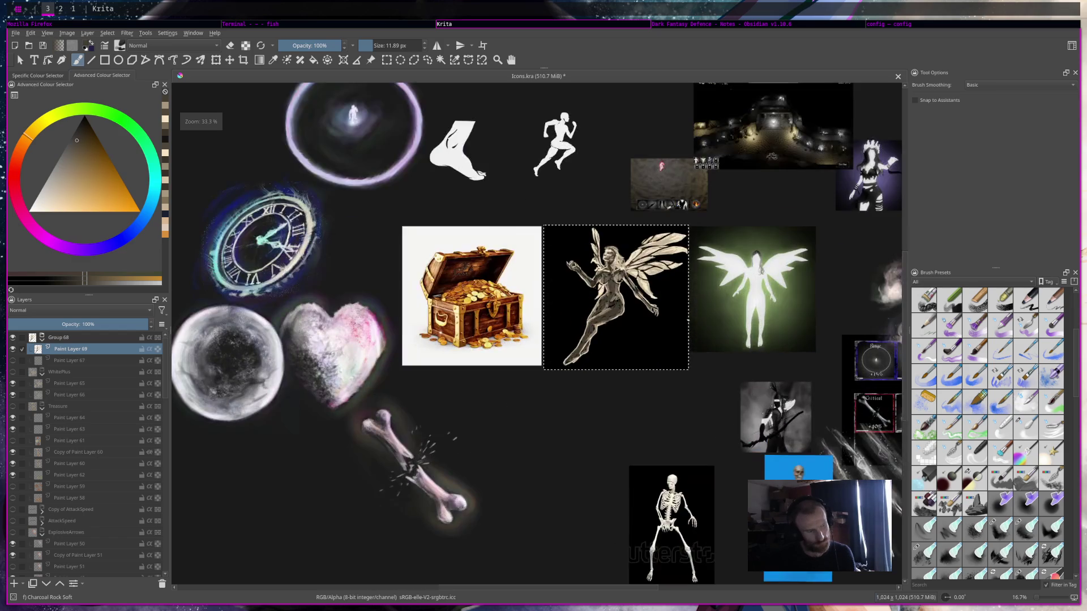
scroll(687, 321, up, 1)
scroll(616, 227, up, 1)
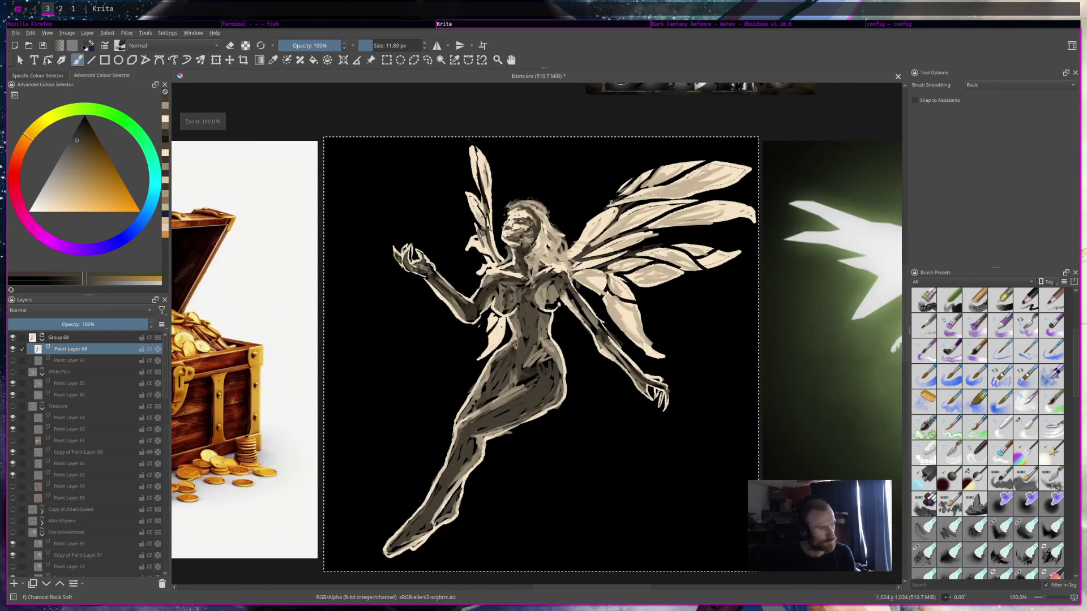
scroll(616, 227, down, 4)
scroll(616, 226, down, 2)
scroll(612, 216, up, 5)
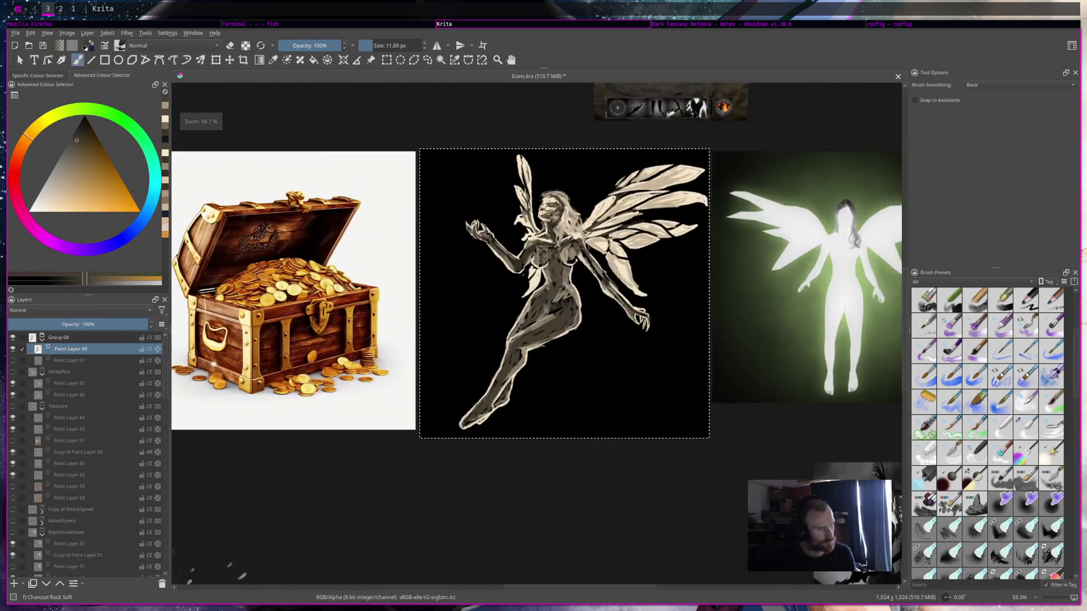
scroll(612, 217, up, 2)
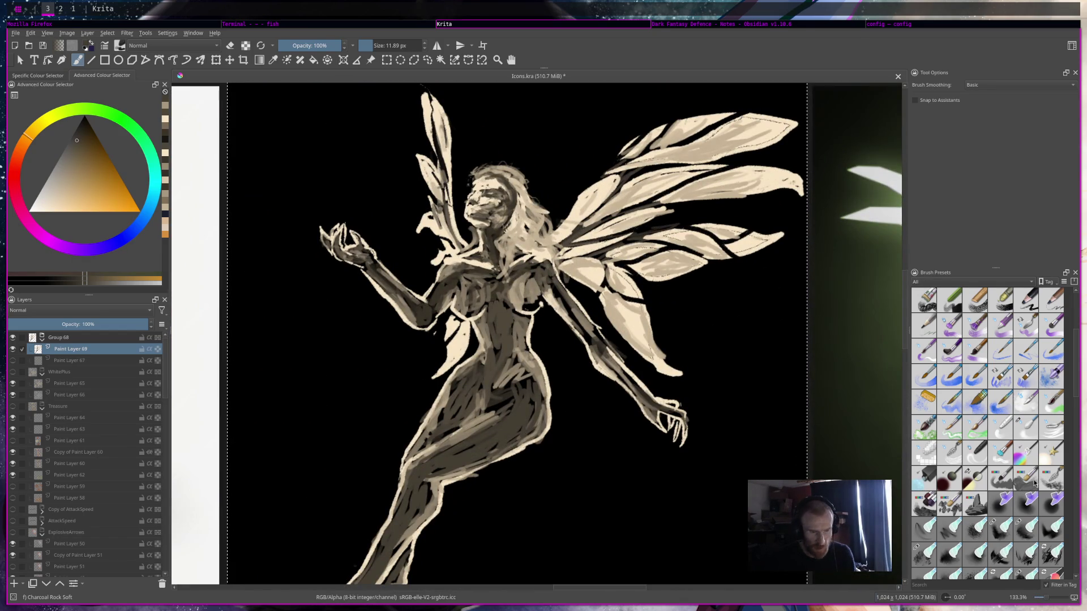
scroll(1034, 483, down, 3)
key(ctrl+s)
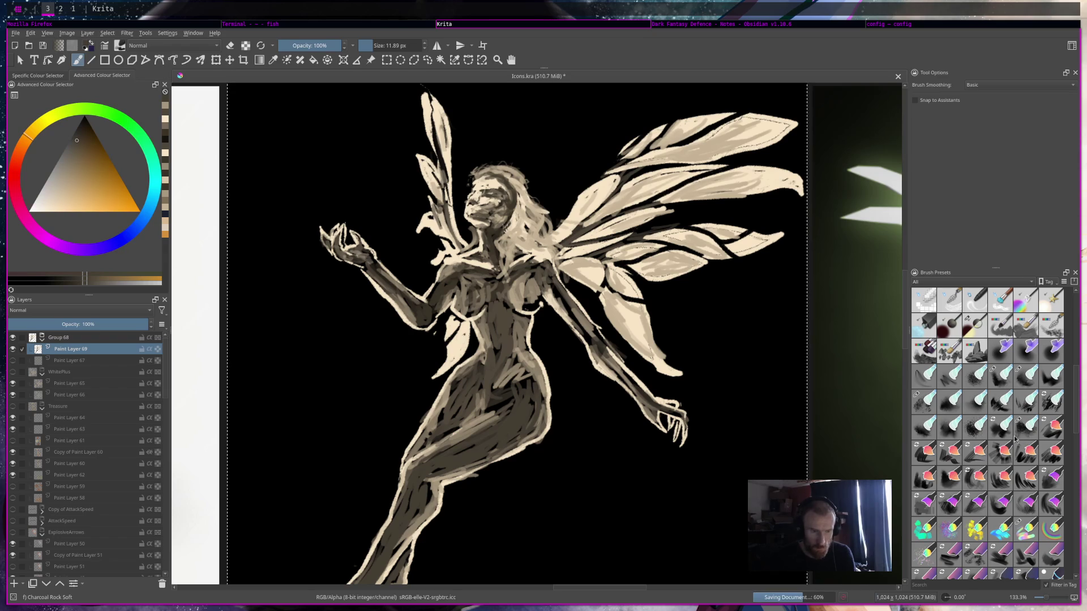
key(ctrl+j)
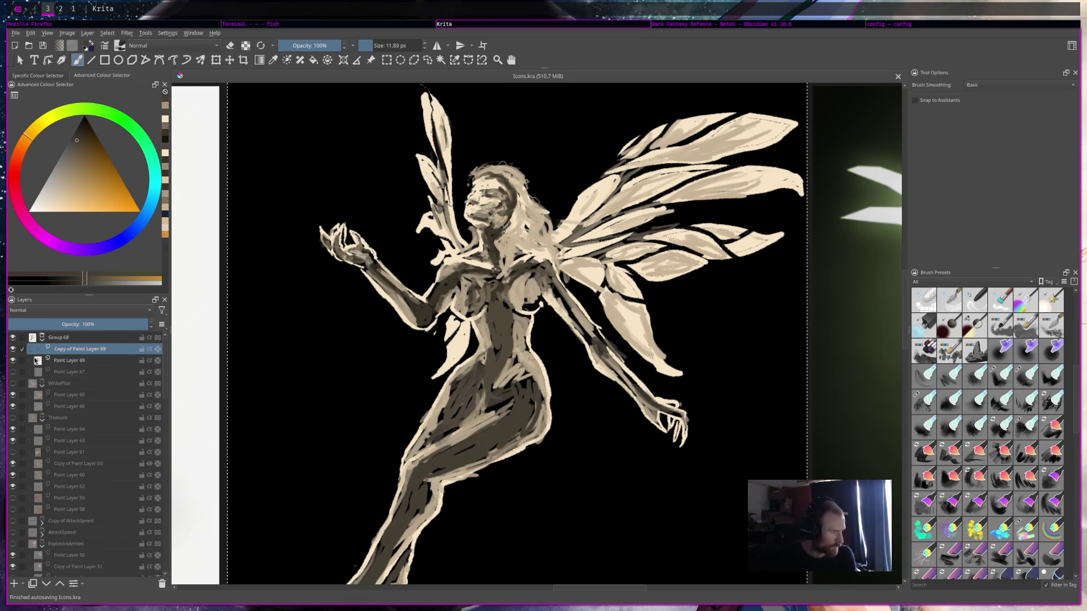
Rename the Group 68 layer group to FairyBoost.
double_click(64, 337)
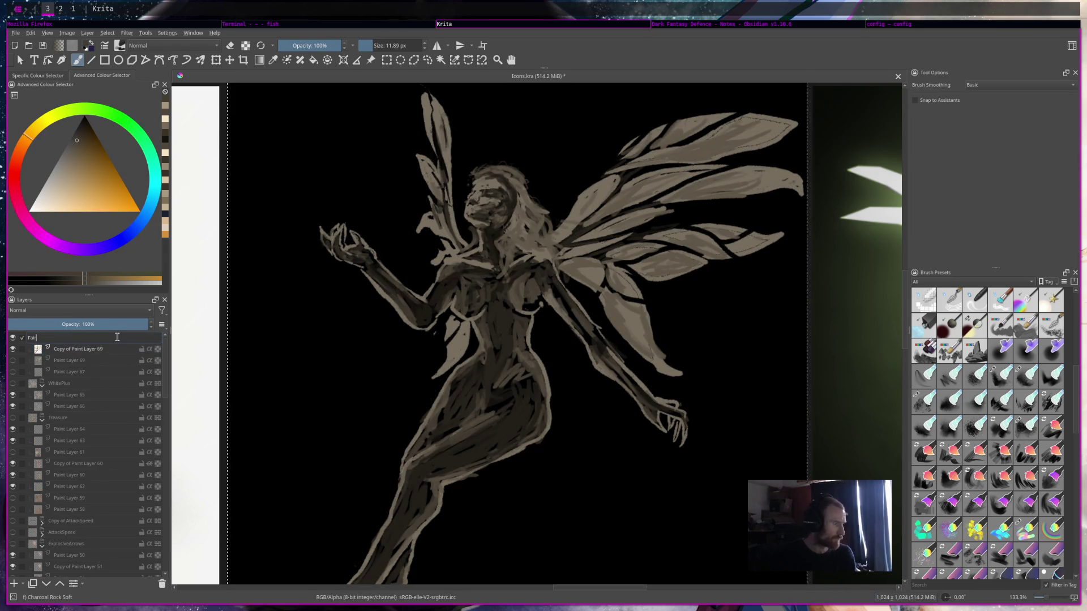
text(FairyBoost)
key(Return)
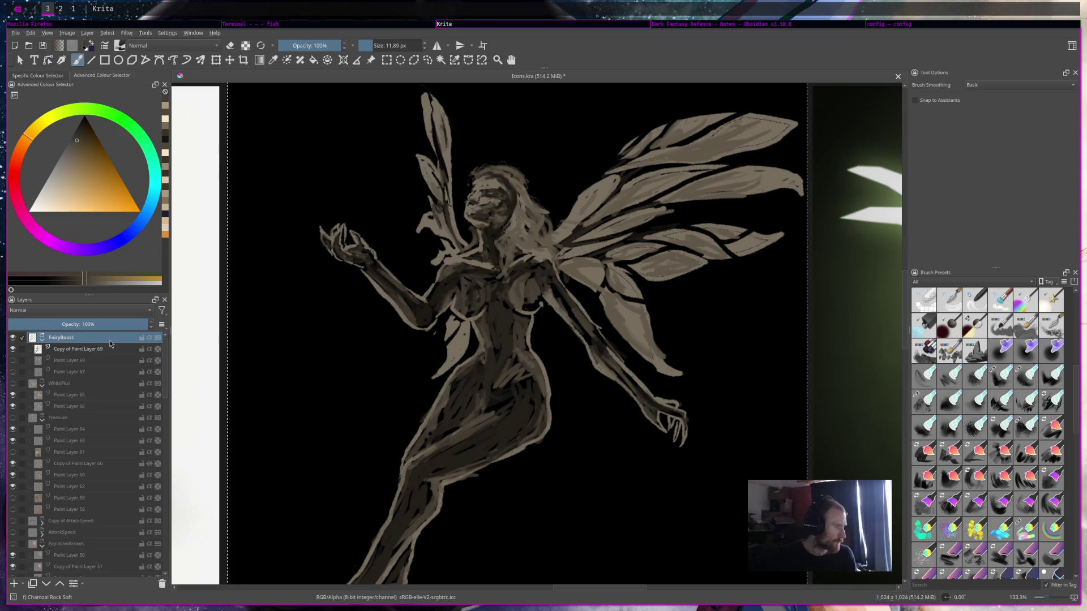
key(Down)
Raise the copied fairy layer's opacity to 100% and save the document.
drag(97, 325, 148, 325)
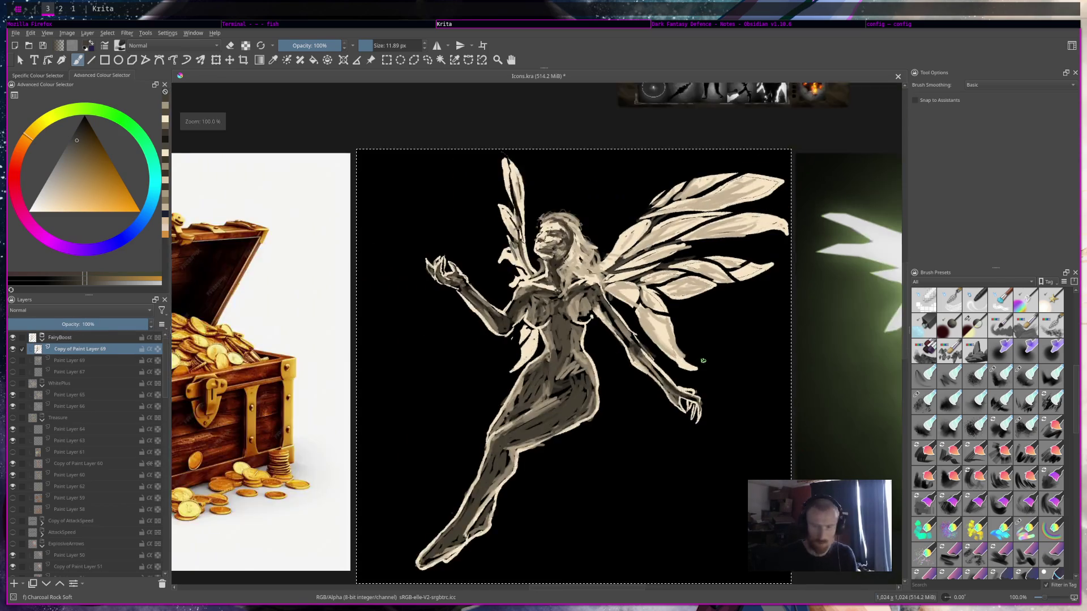
scroll(492, 317, down, 3)
key(ctrl+s)
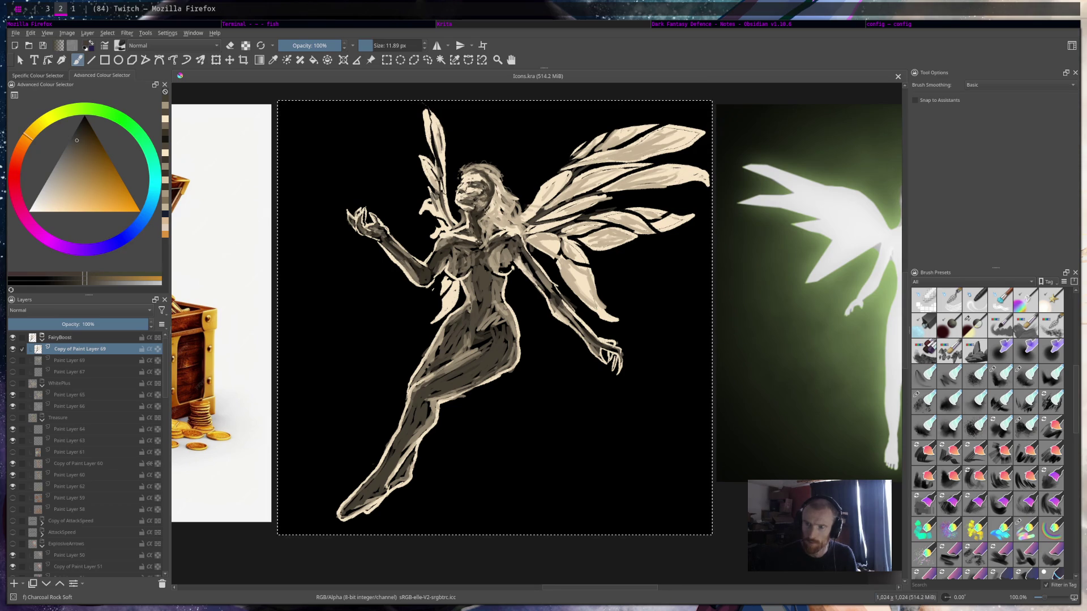
drag(506, 285, 503, 316)
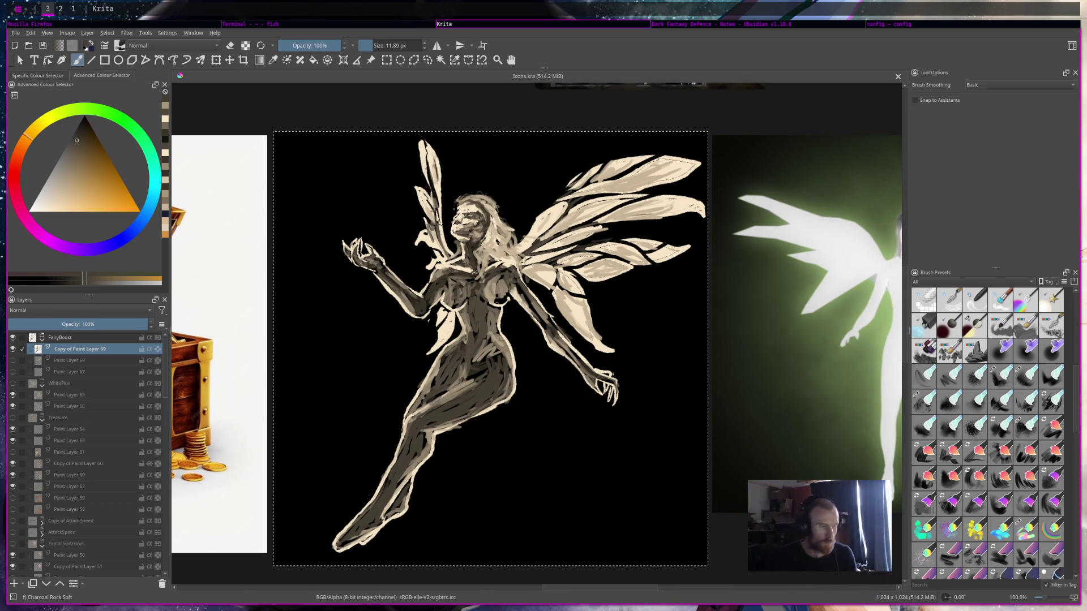
Blend the body shading with the Concept brush, resizing it between about 4 and 14 px.
key(slash)
scroll(467, 343, up, 1)
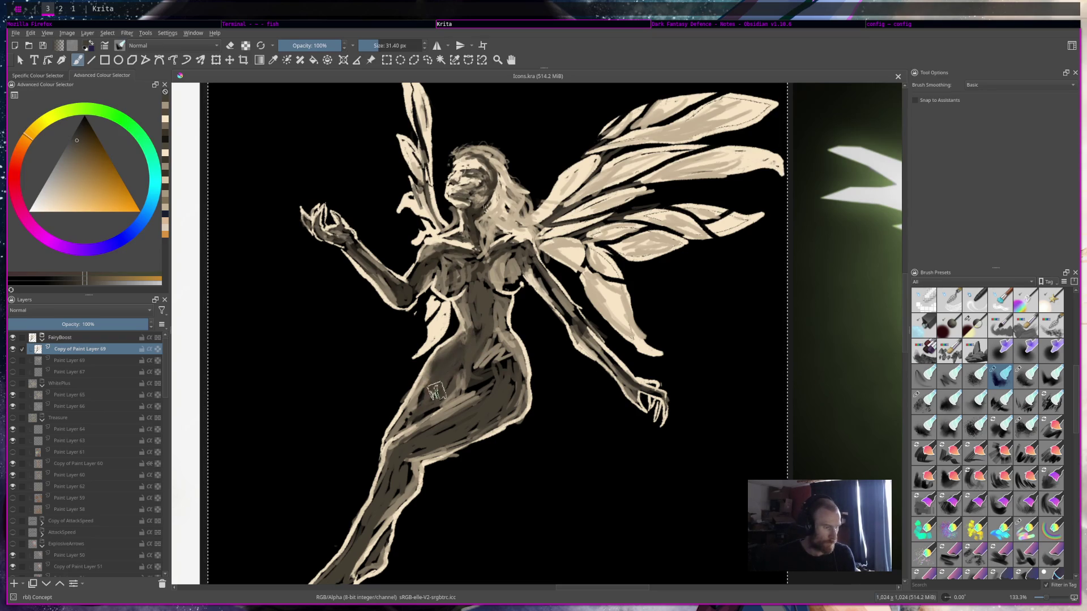
drag(451, 376, 453, 385)
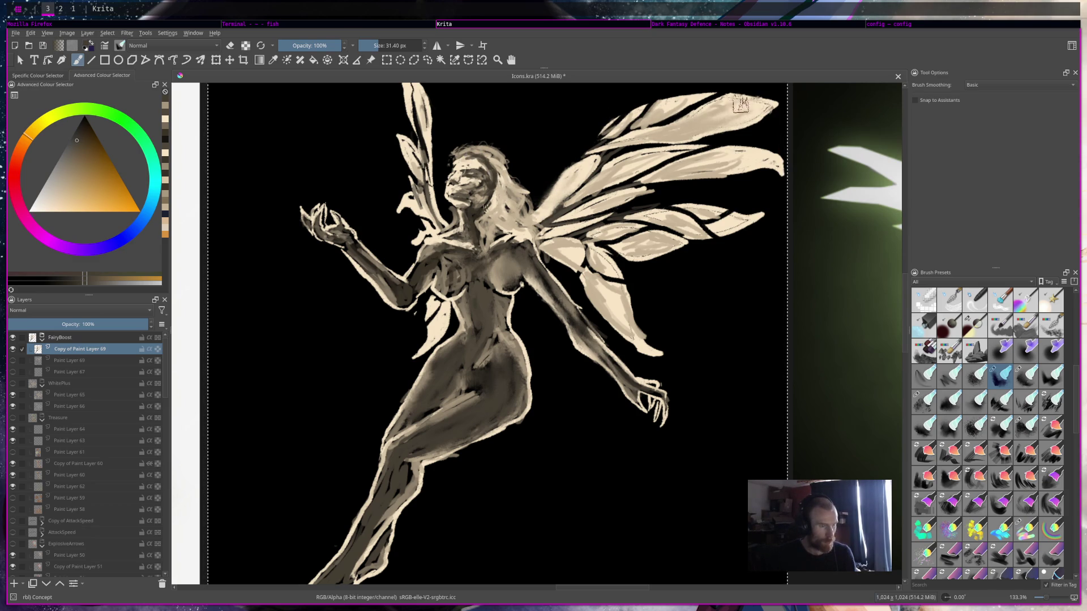
drag(376, 49, 363, 49)
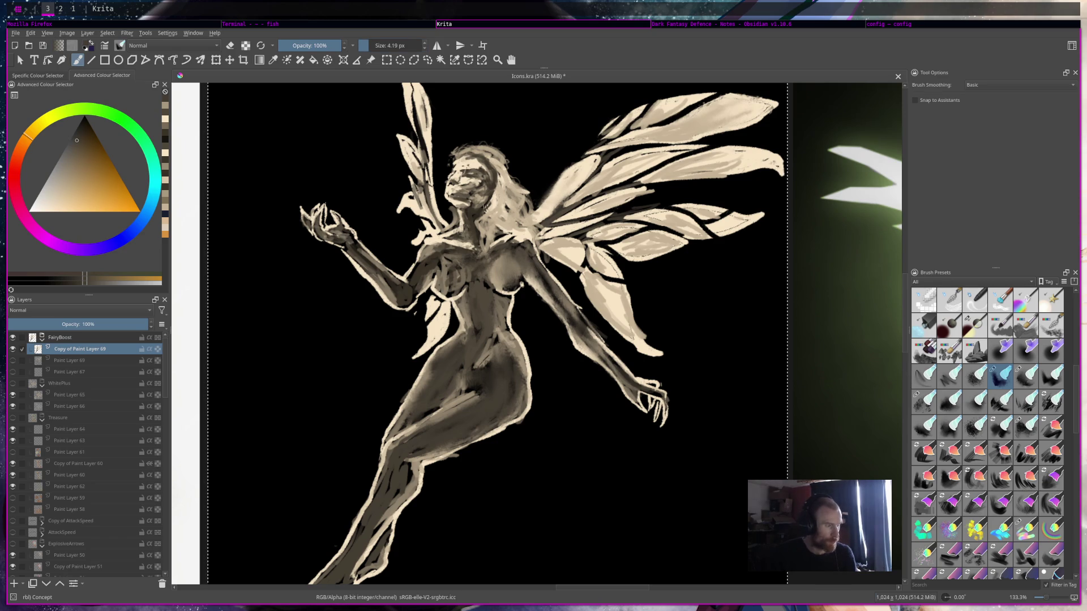
drag(360, 45, 373, 46)
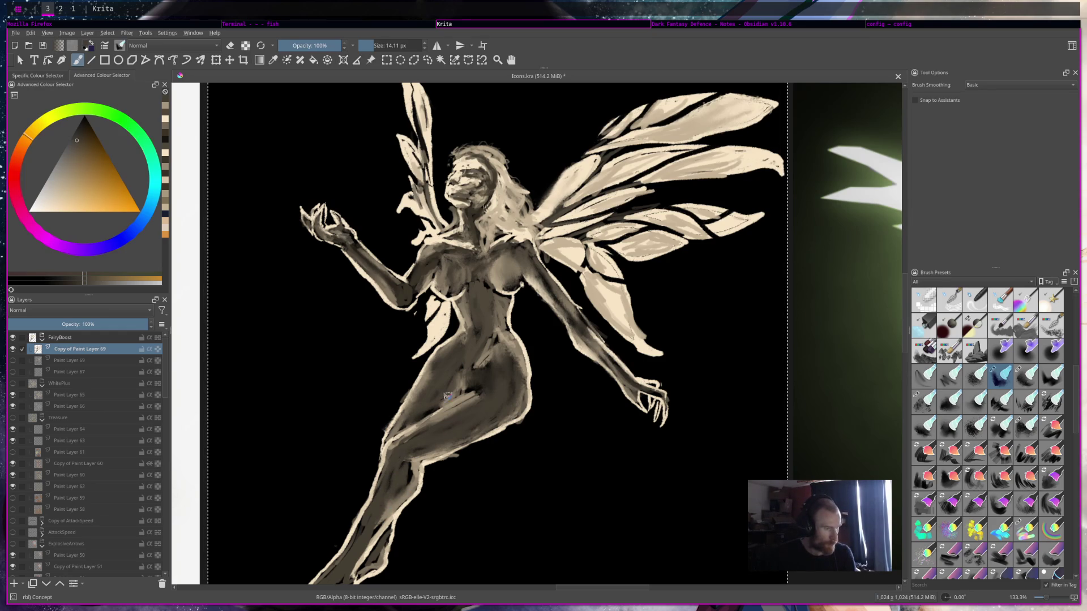
scroll(428, 409, down, 8)
scroll(592, 214, up, 7)
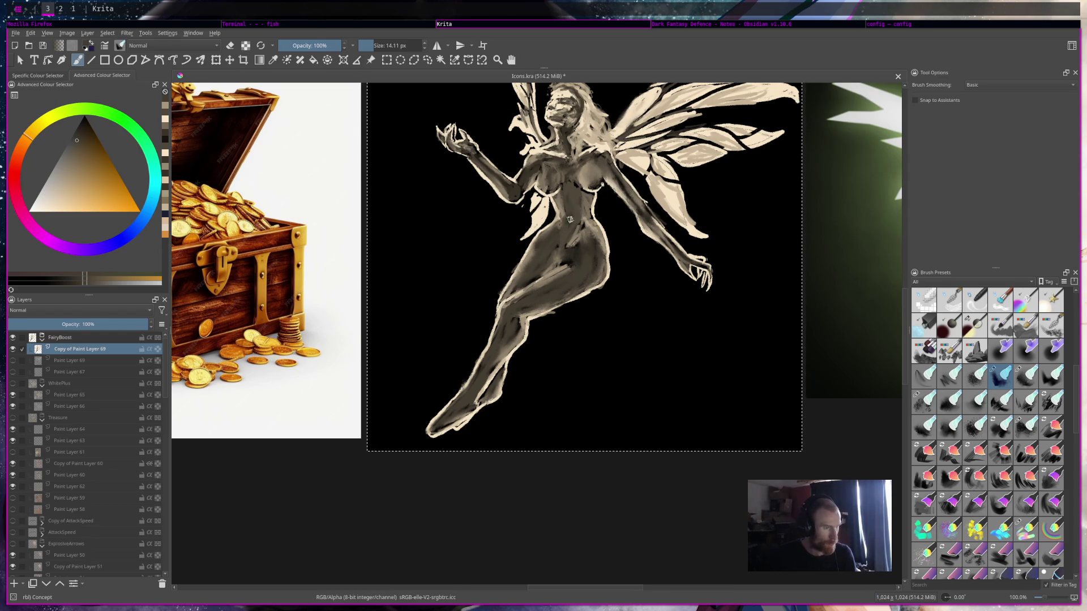
scroll(801, 223, down, 3)
scroll(802, 224, up, 2)
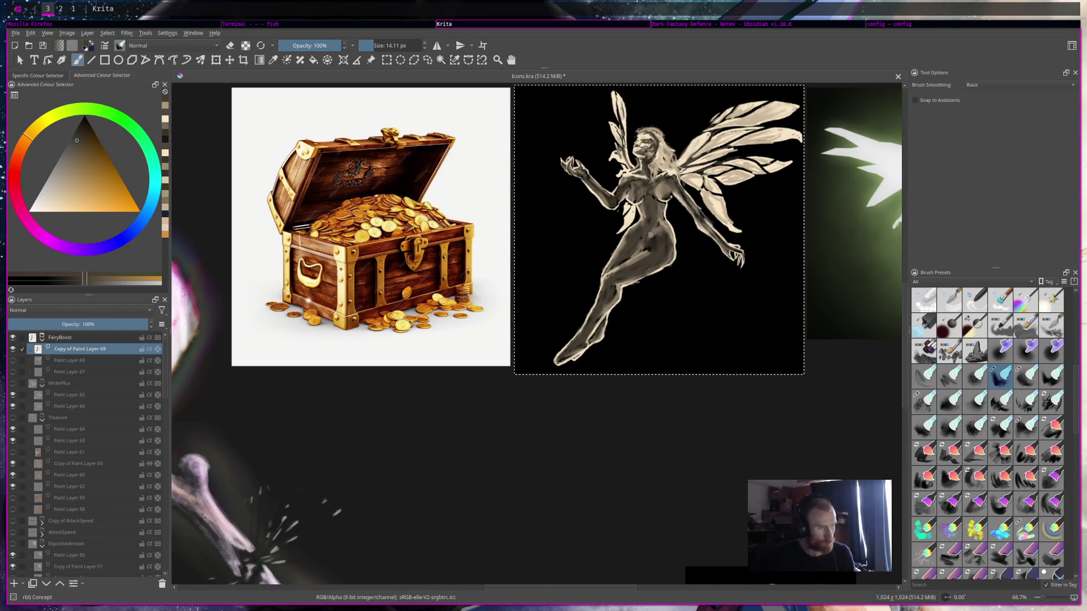
scroll(650, 235, down, 2)
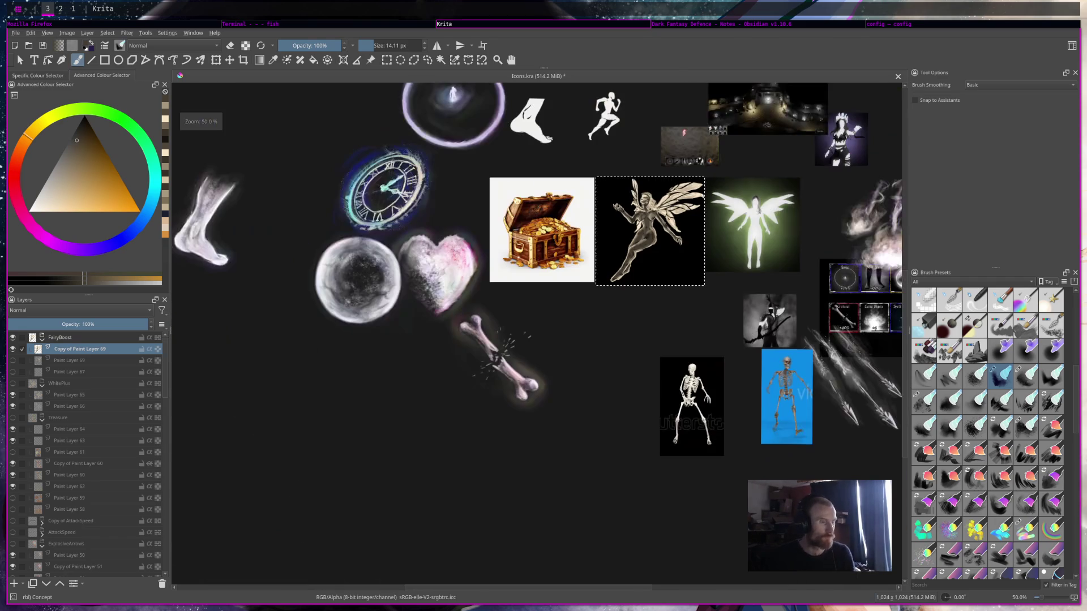
scroll(666, 174, up, 1)
scroll(666, 174, up, 2)
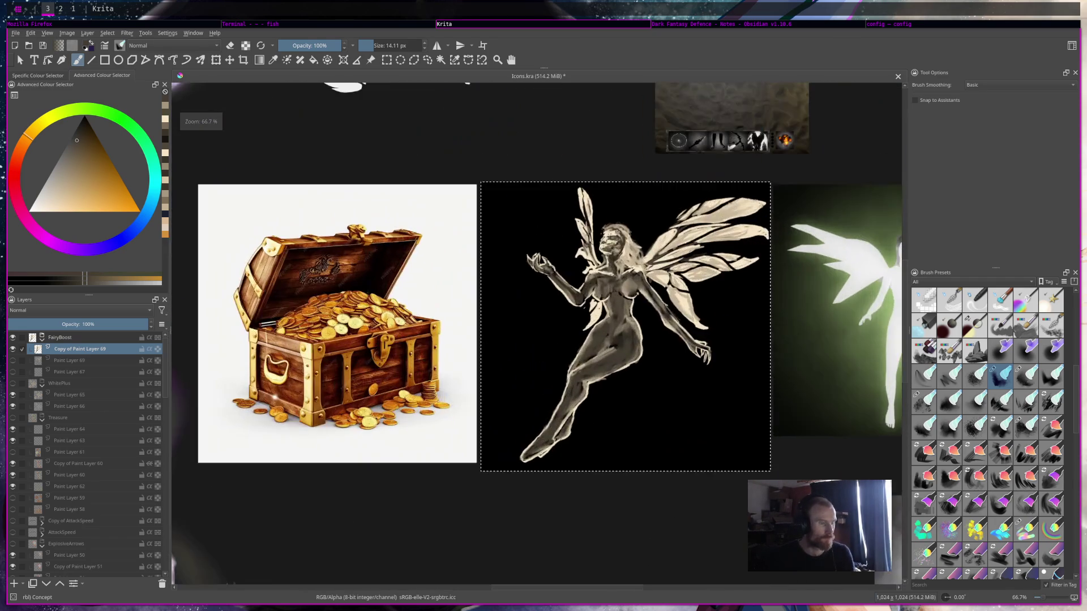
scroll(678, 246, up, 2)
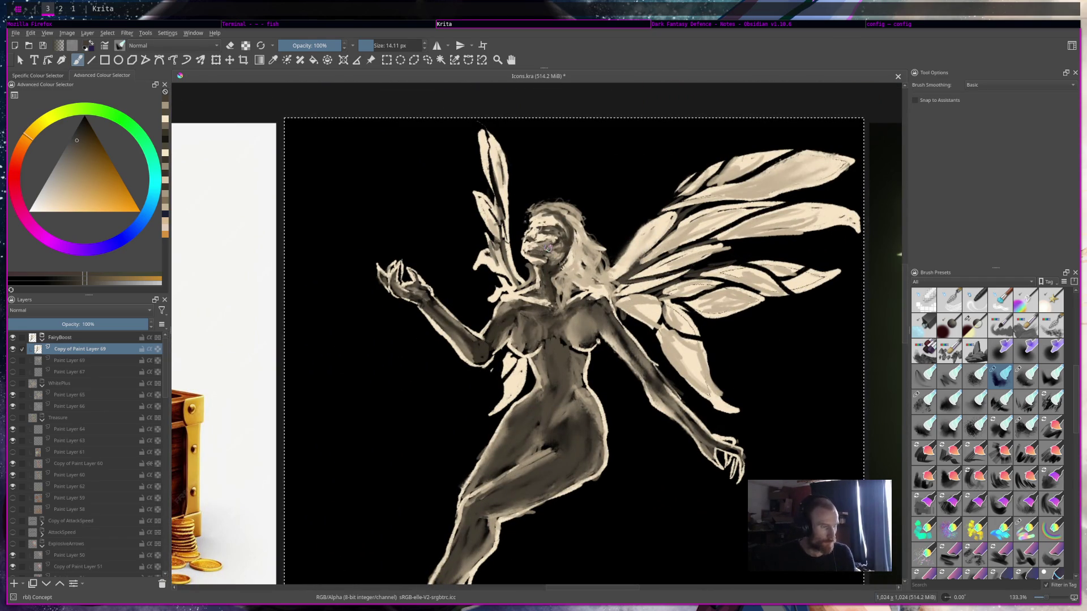